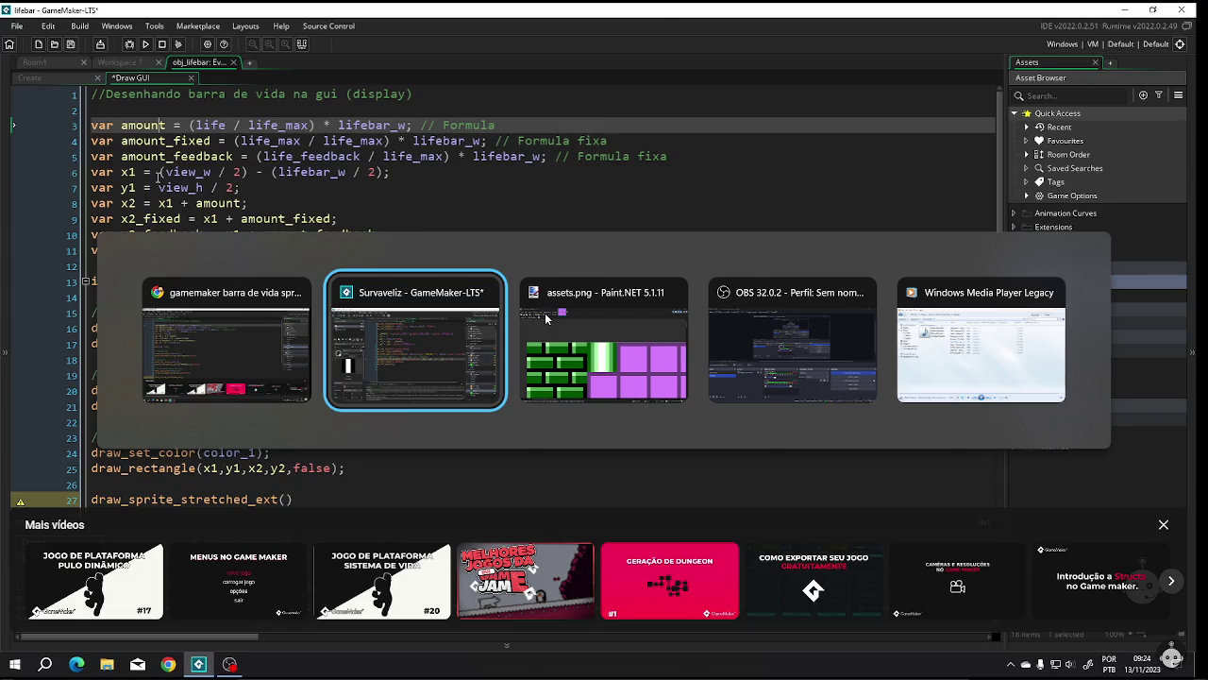
Comment out the #005500 and c_white colour lines in Draw GUI and test-run the game
{"action": "left_click", "coordinate": [413, 341]}
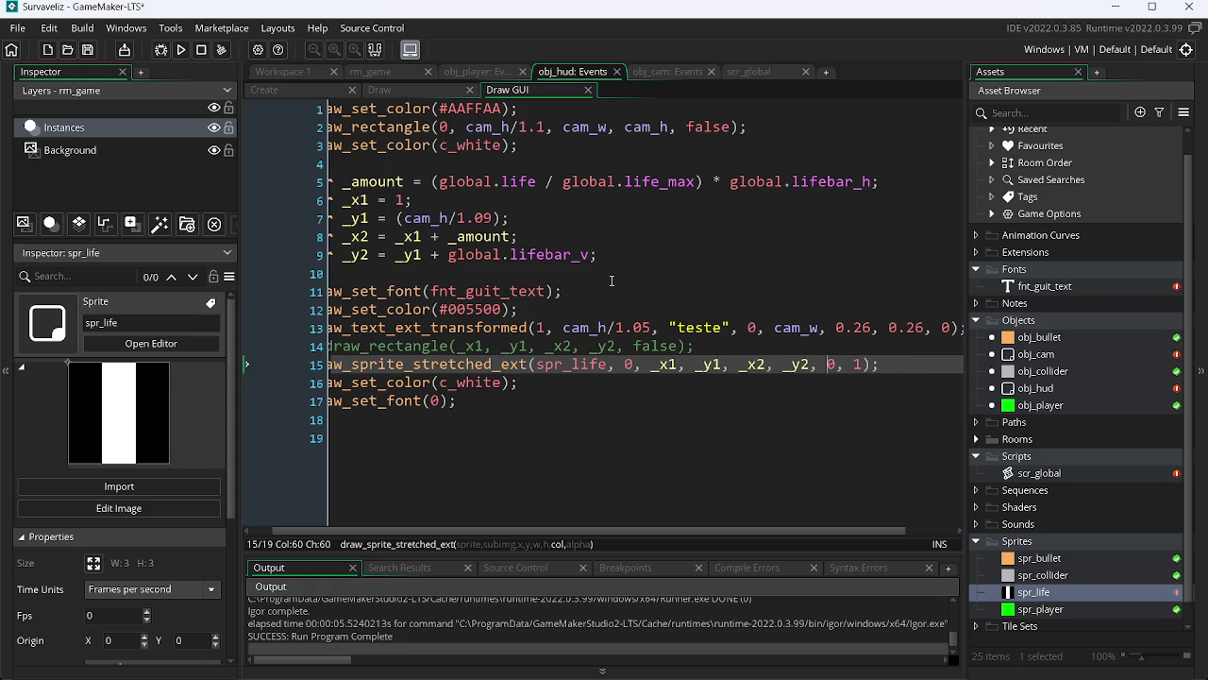
{"action": "left_click", "coordinate": [294, 304]}
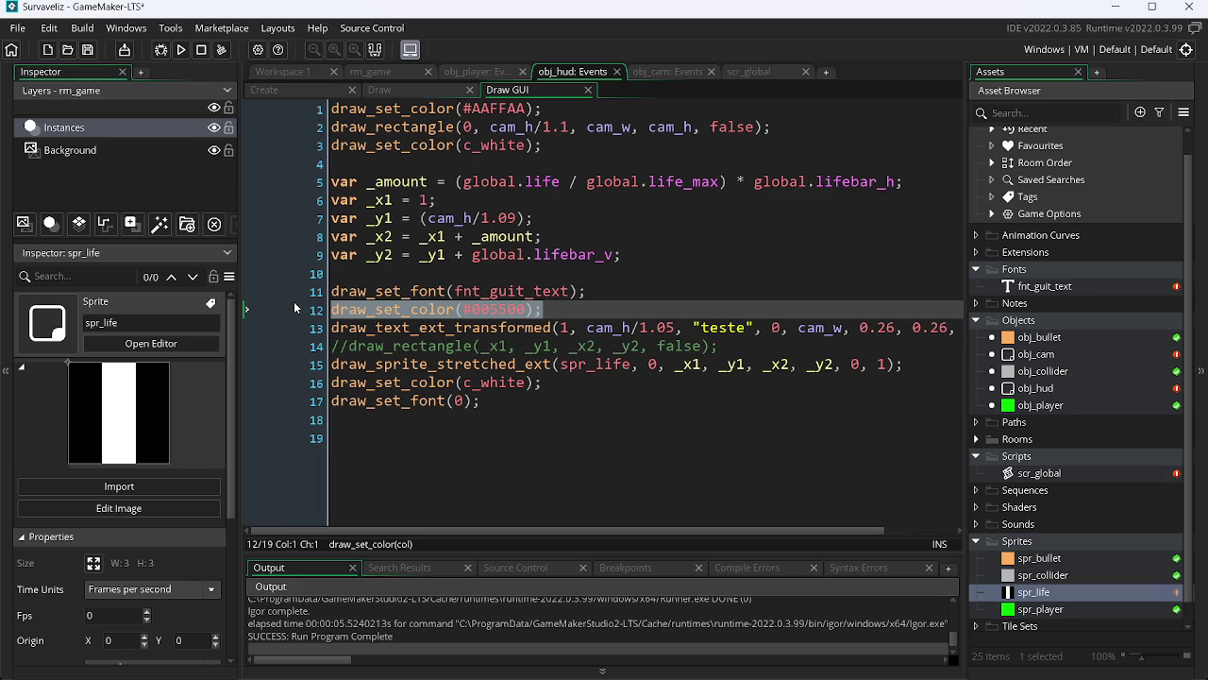
{"action": "key", "text": "ctrl+k"}
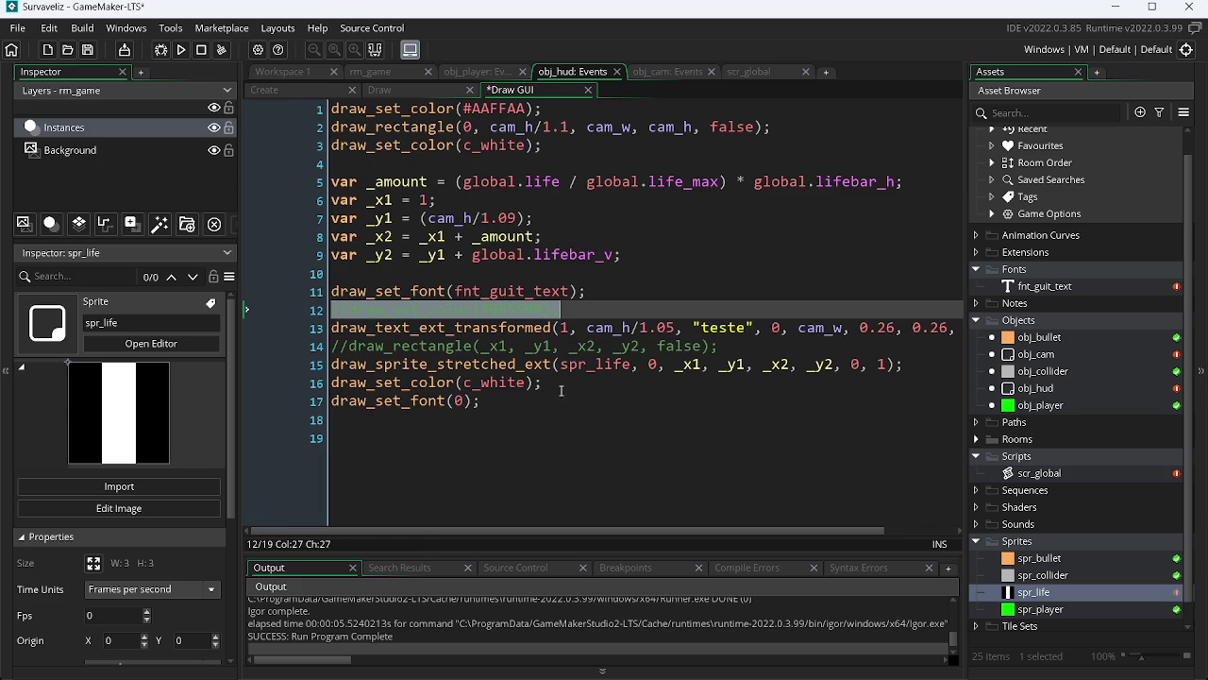
{"action": "left_click", "coordinate": [281, 385]}
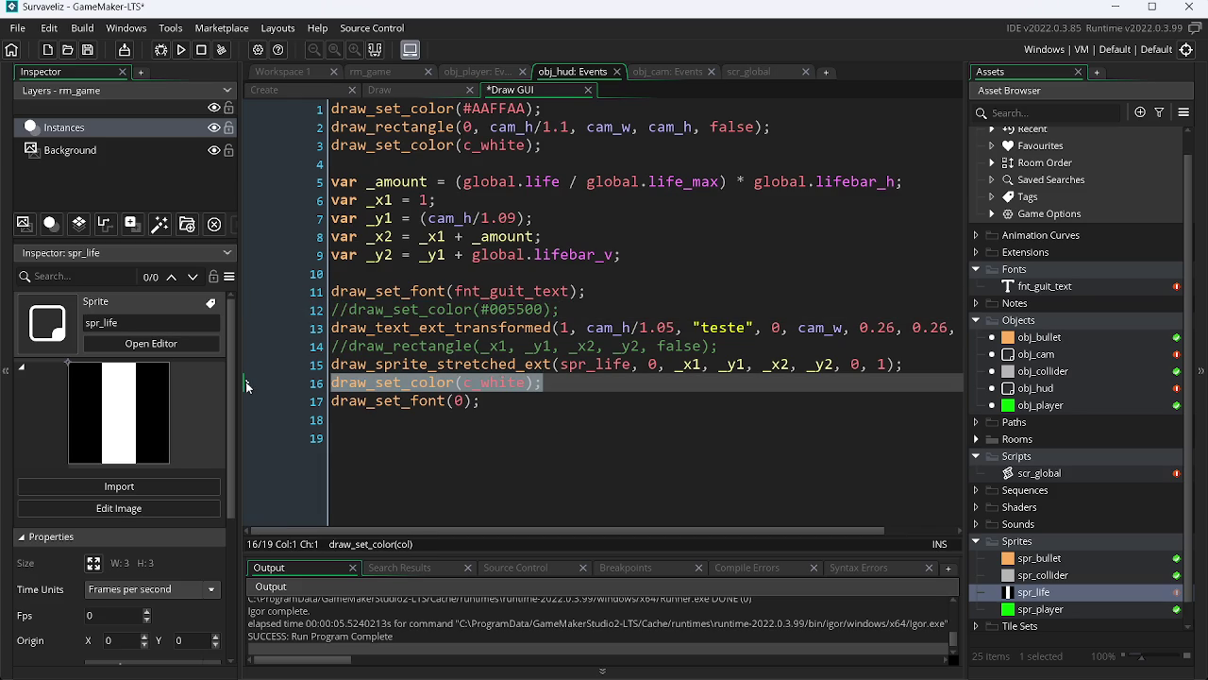
{"action": "key", "text": "ctrl+k"}
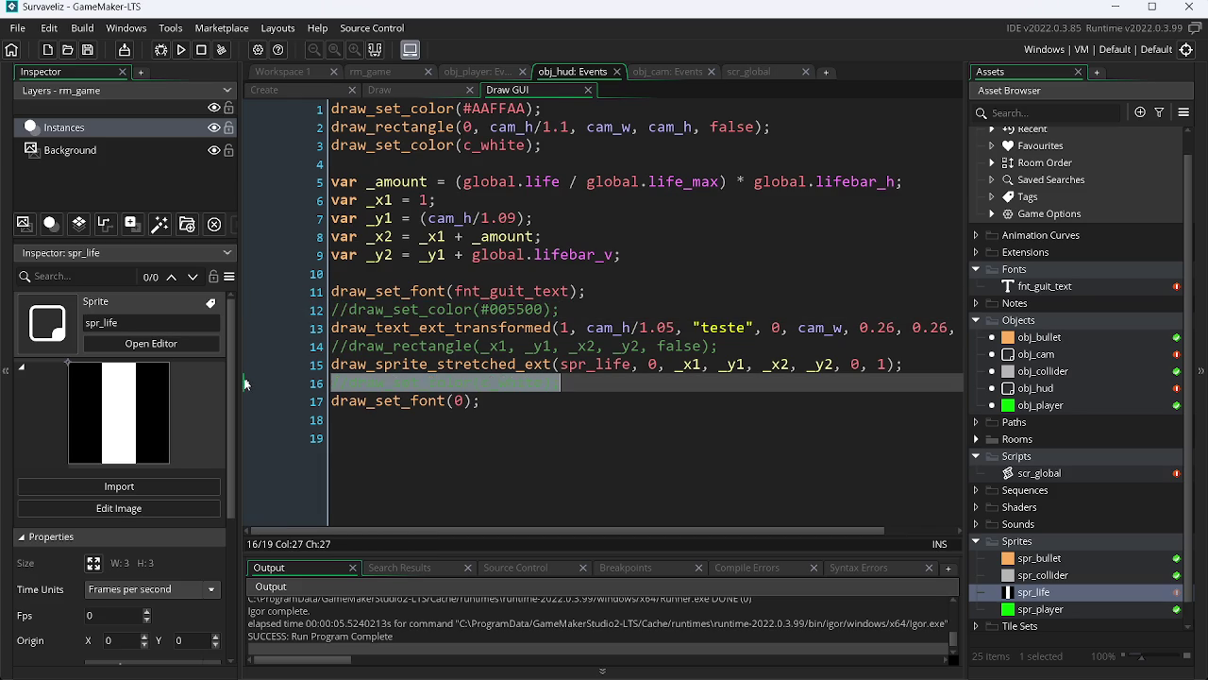
{"action": "key", "text": "F5"}
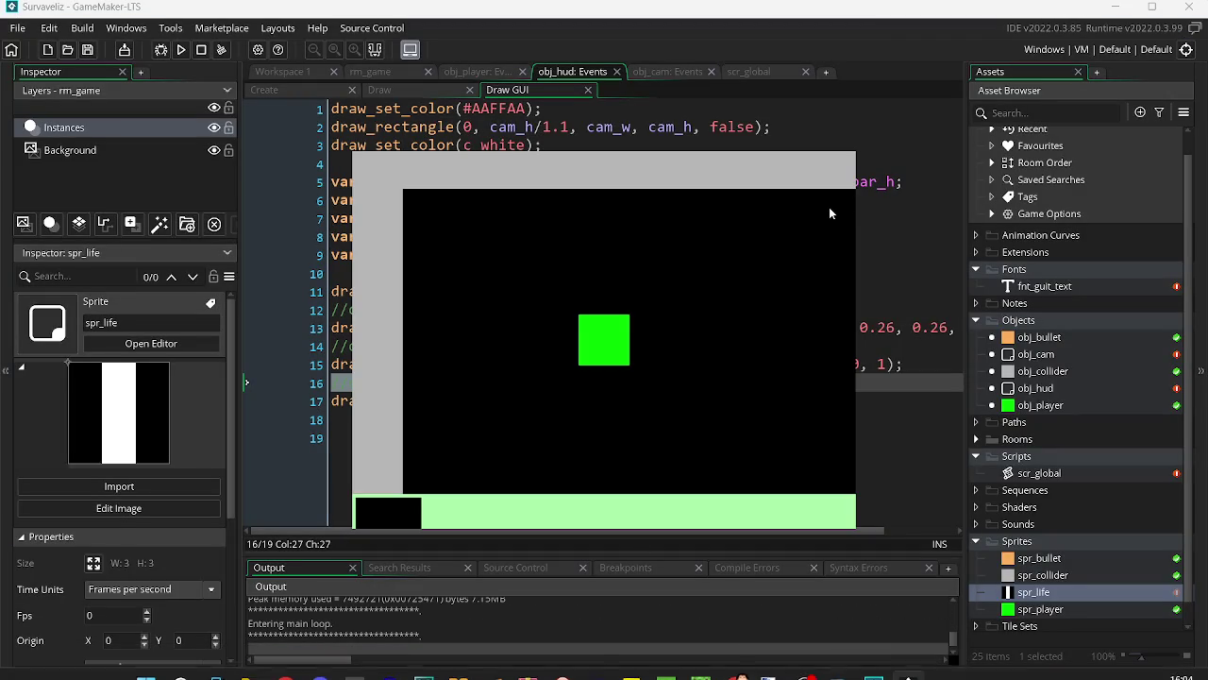
{"action": "key", "text": "Escape"}
Replace the 0 colour argument on line 15 with c_white, test-run, and open spr_life
{"action": "left_click", "coordinate": [855, 364]}
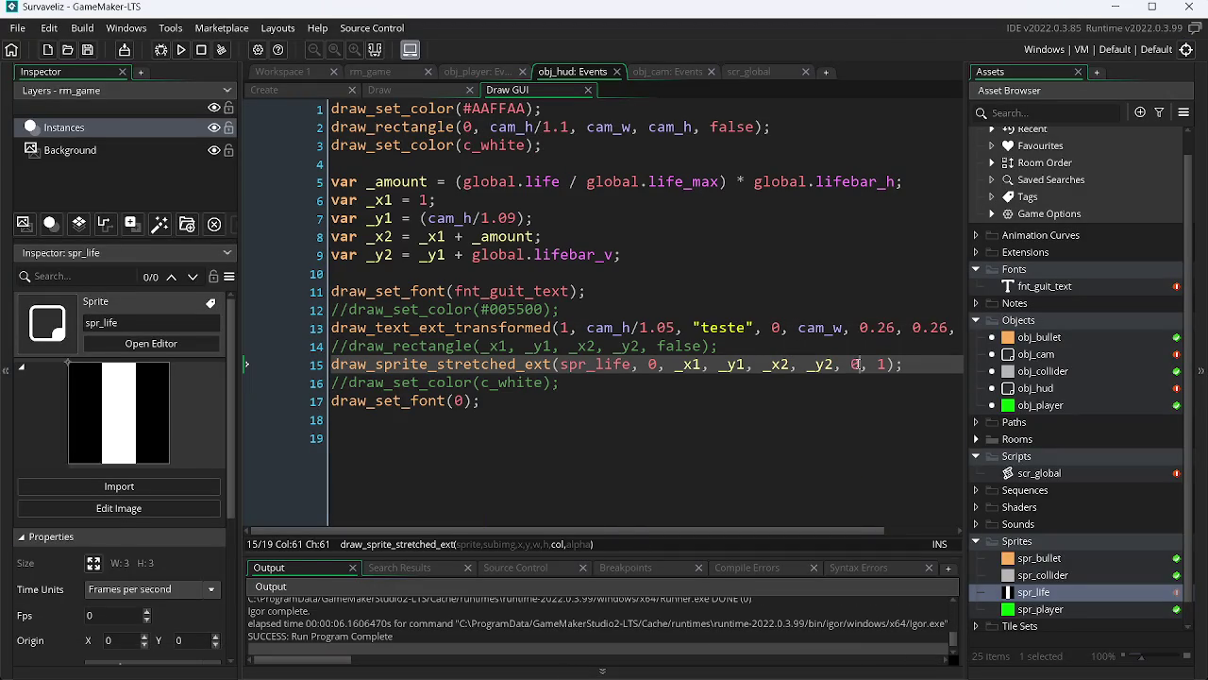
{"action": "key", "text": "BackSpace"}
{"action": "type", "text": "c_white"}
{"action": "key", "text": "F5"}
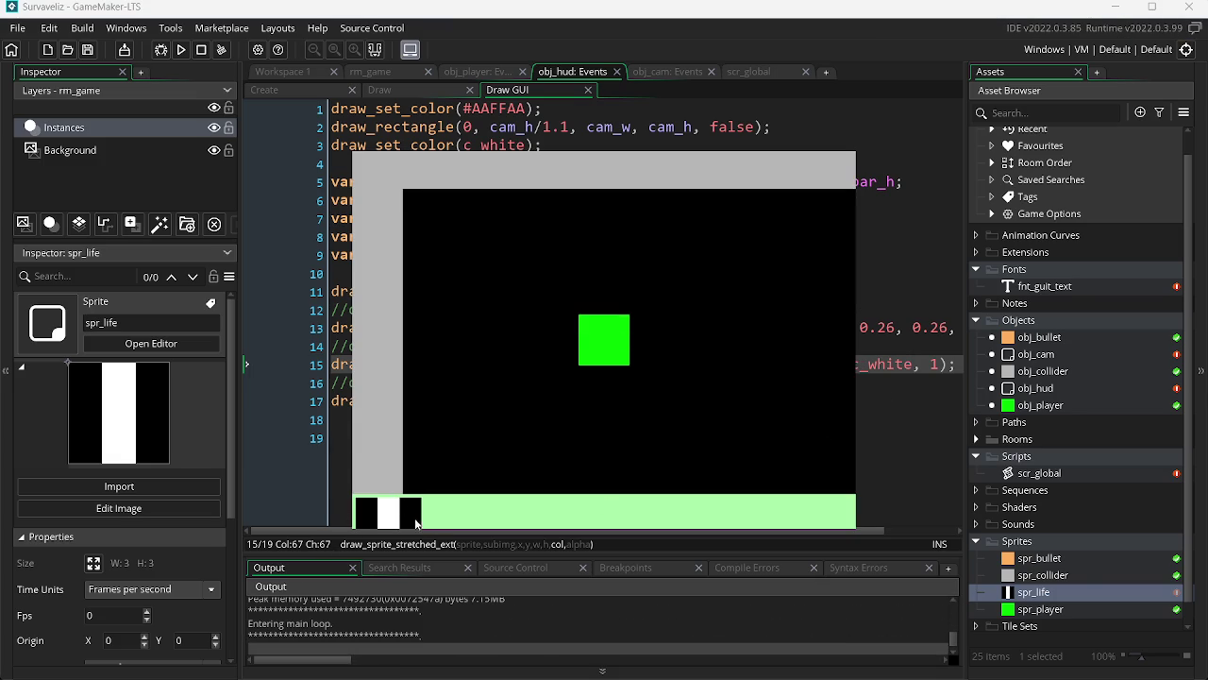
{"action": "key", "text": "Escape"}
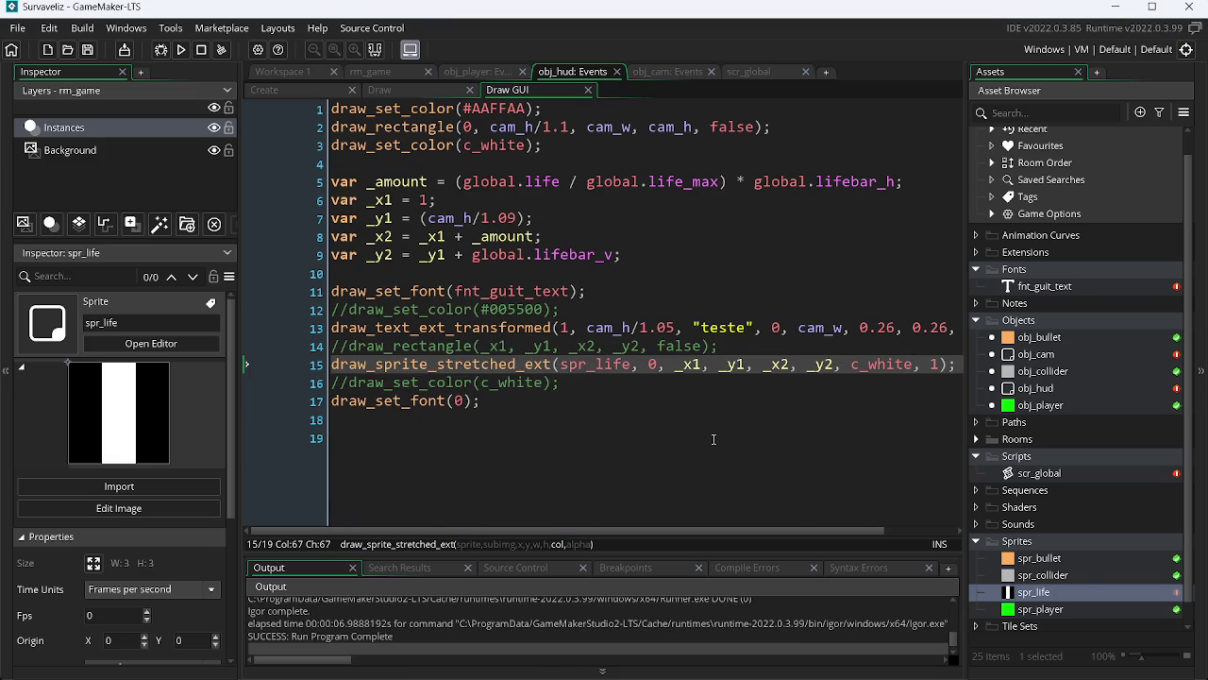
{"action": "double_click", "coordinate": [1048, 593]}
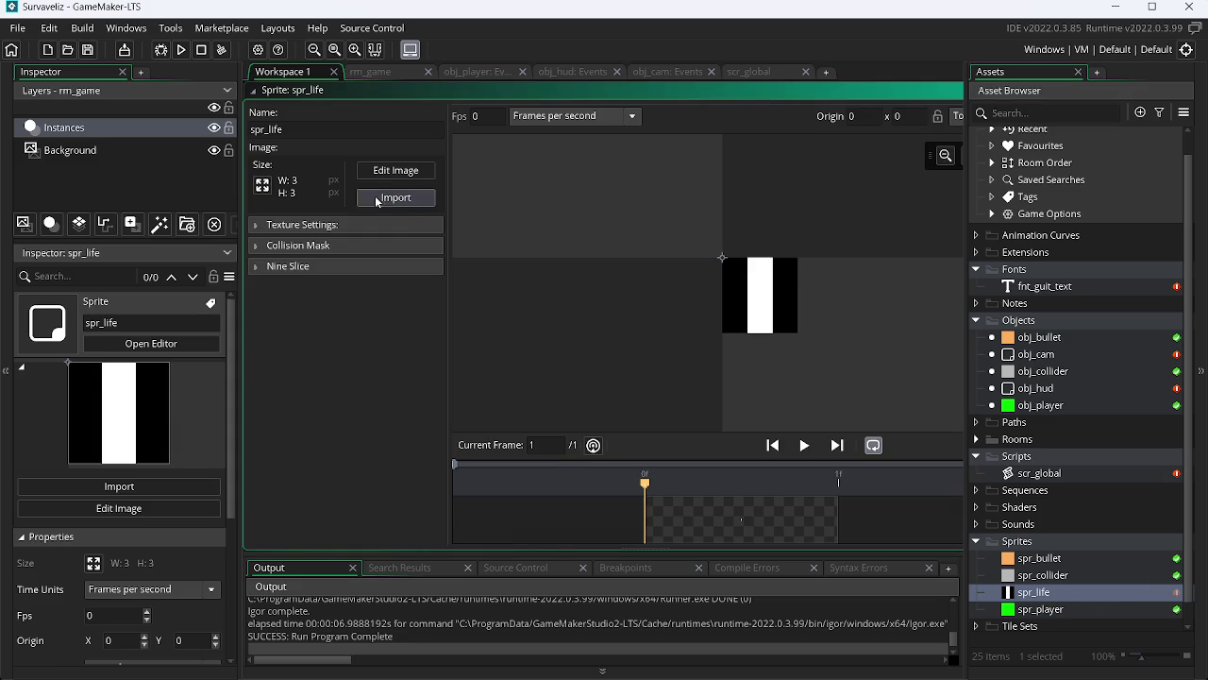
Resize the spr_life sprite to 8×8 pixels
{"action": "left_click", "coordinate": [264, 194]}
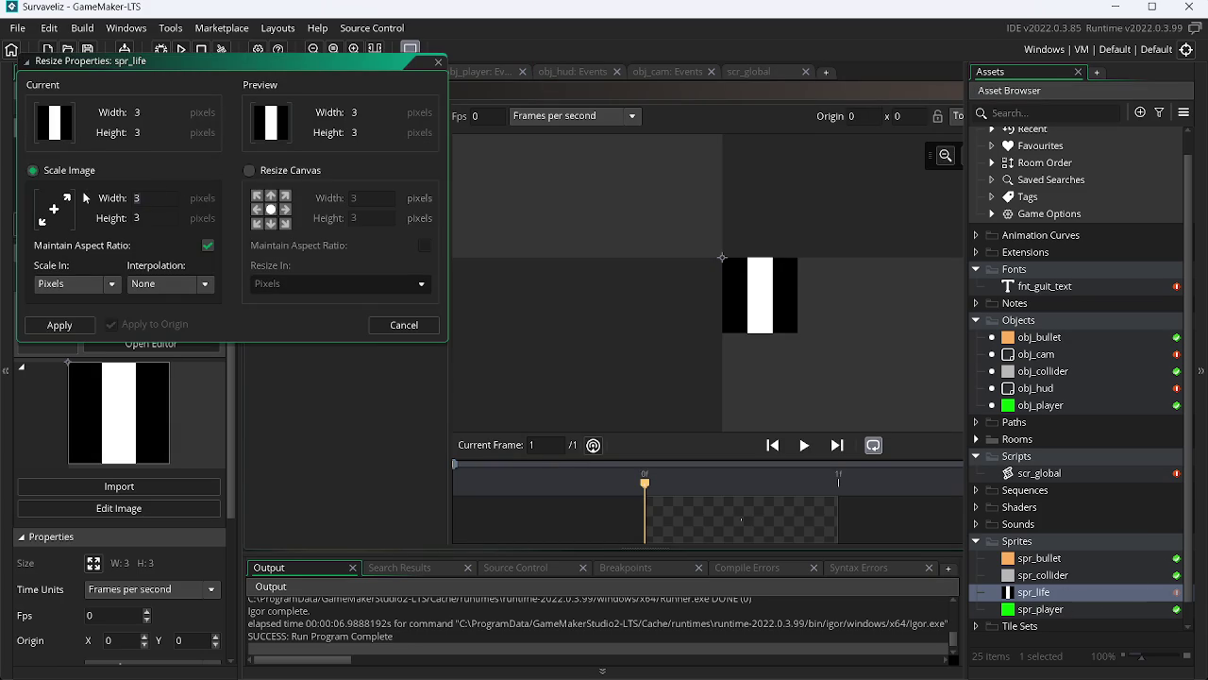
{"action": "type", "text": "8"}
{"action": "key", "text": "Return"}
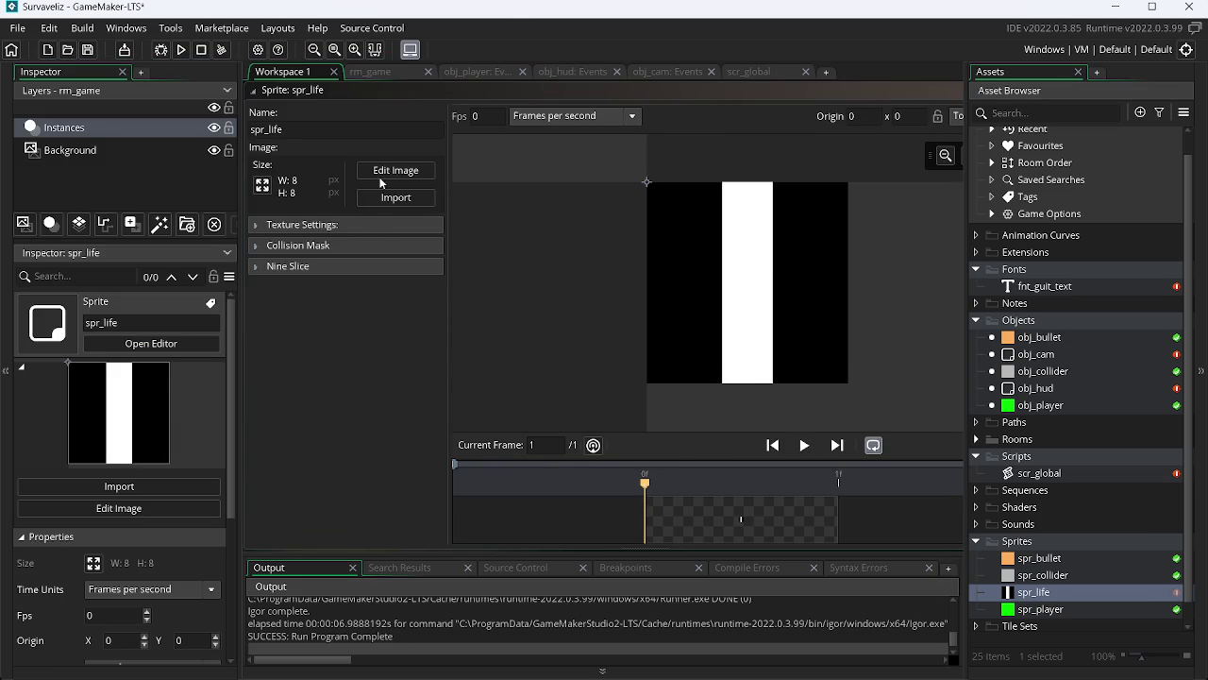
Fill columns 1–6 of the sprite with a white filled rectangle and test-run the game
{"action": "left_click", "coordinate": [396, 169]}
{"action": "left_click", "coordinate": [779, 427]}
{"action": "left_click", "coordinate": [779, 427]}
{"action": "left_click", "coordinate": [439, 261]}
{"action": "left_click_drag", "start_coordinate": [439, 263], "coordinate": [564, 478]}
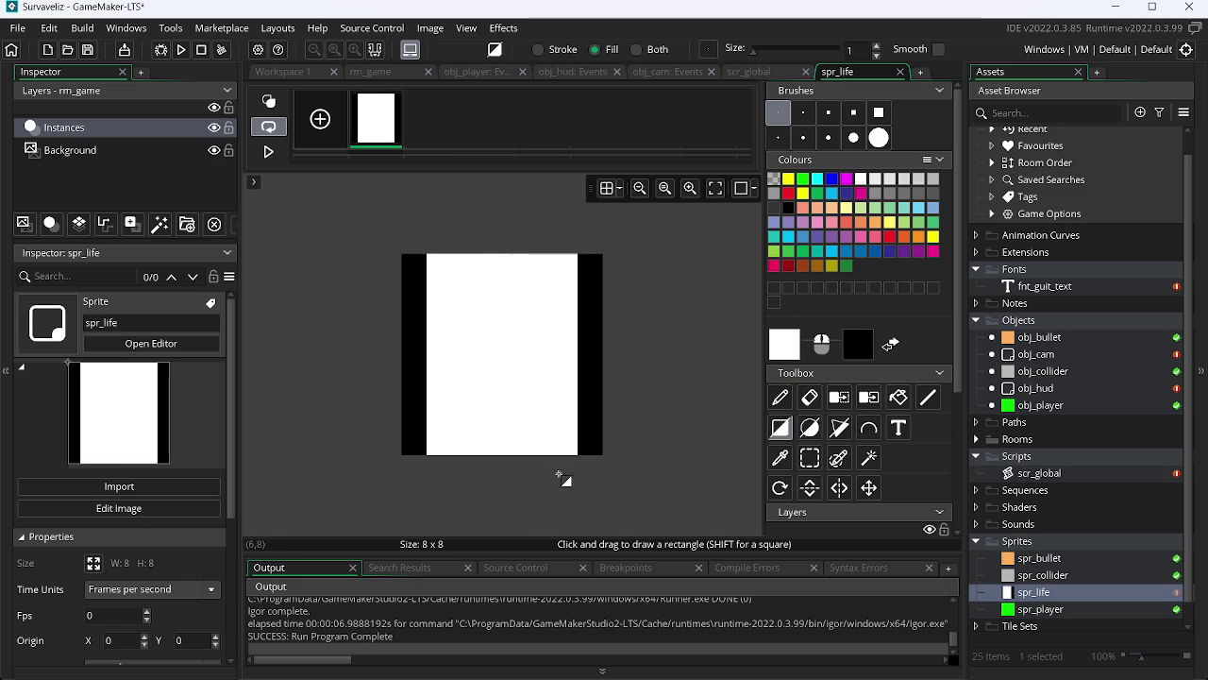
{"action": "left_click", "coordinate": [180, 54]}
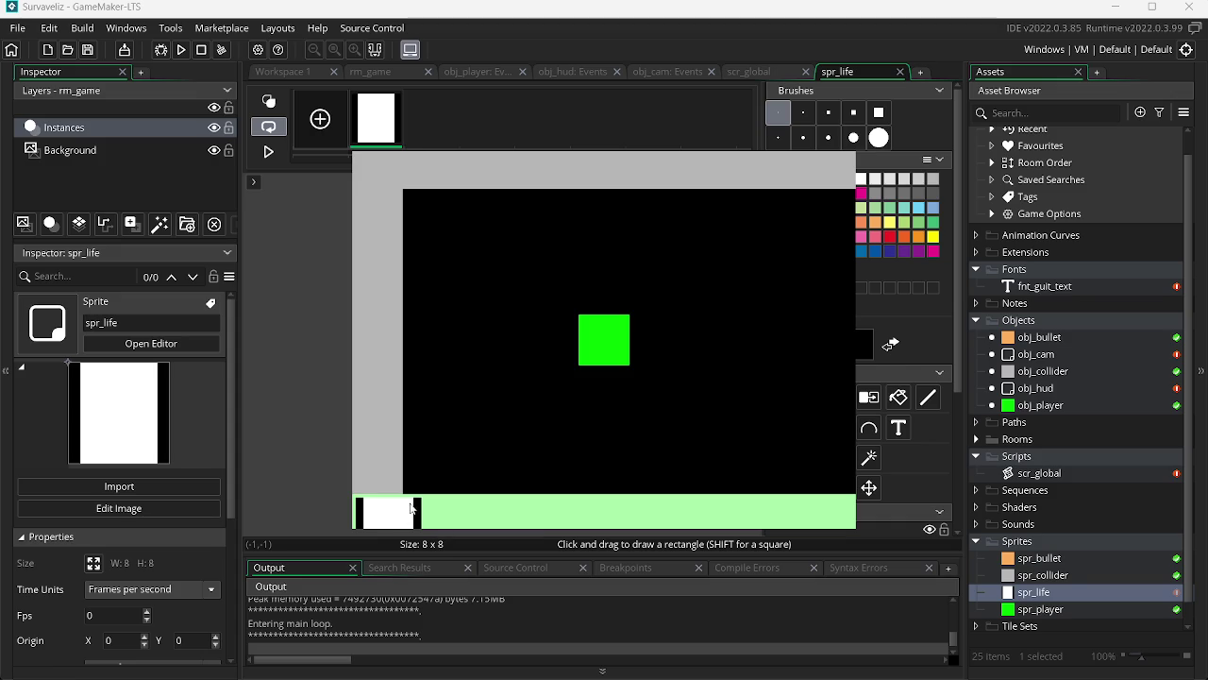
{"action": "key", "text": "Escape"}
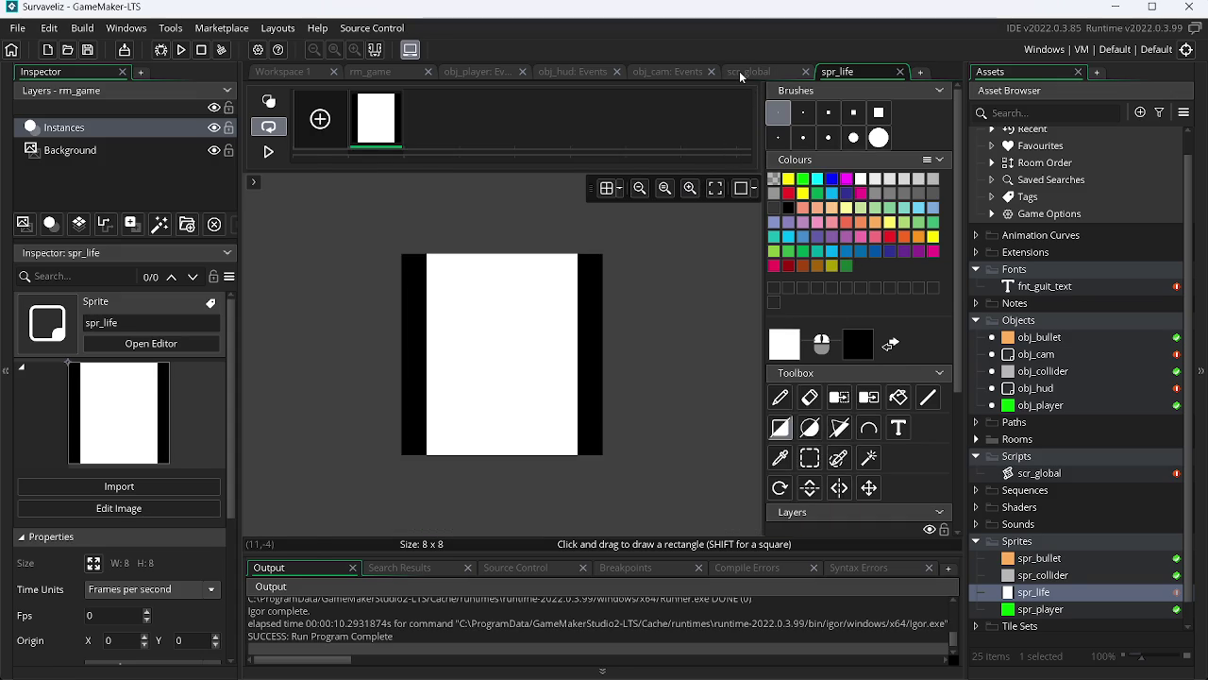
Change global.lifebar_v to 2 in scr_global and test-run the game
{"action": "left_click", "coordinate": [741, 73]}
{"action": "left_click", "coordinate": [663, 71]}
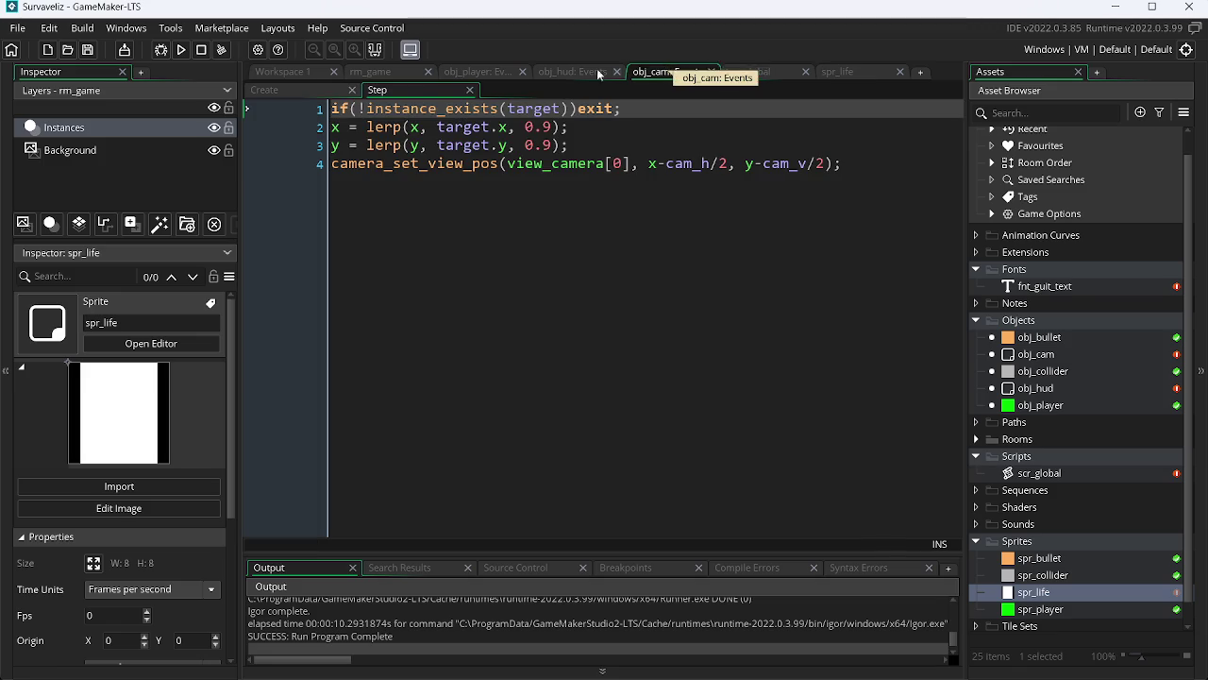
{"action": "left_click", "coordinate": [863, 77]}
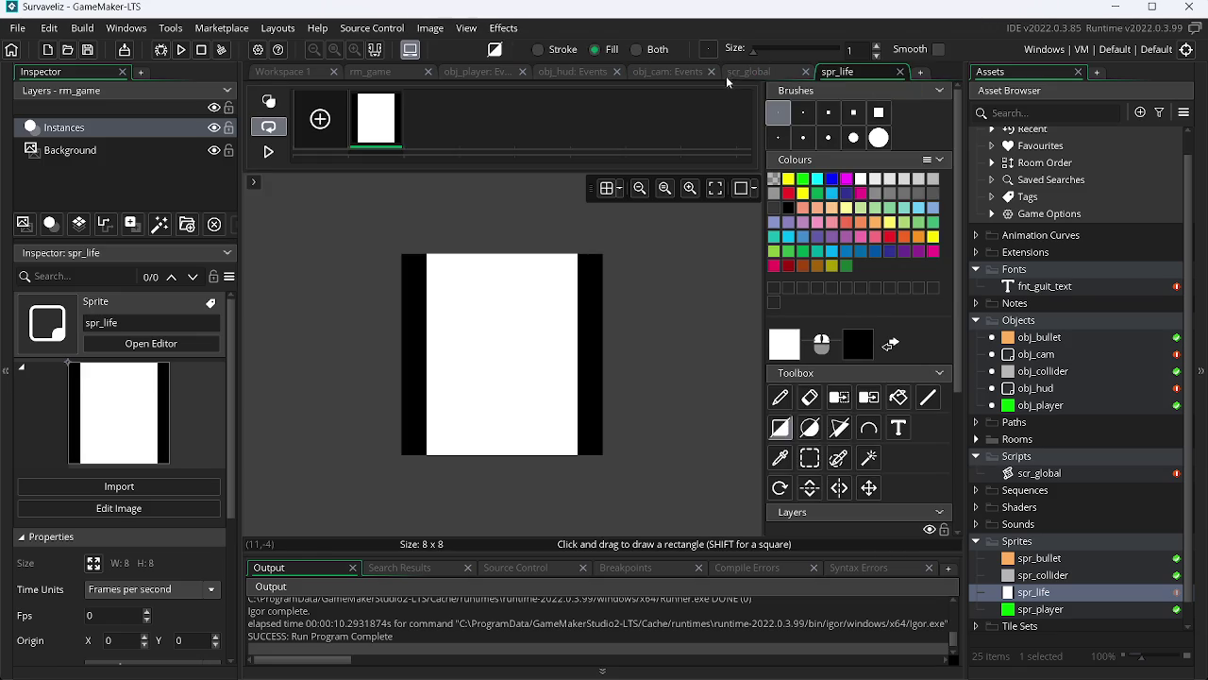
{"action": "left_click", "coordinate": [741, 73]}
{"action": "left_click", "coordinate": [651, 73]}
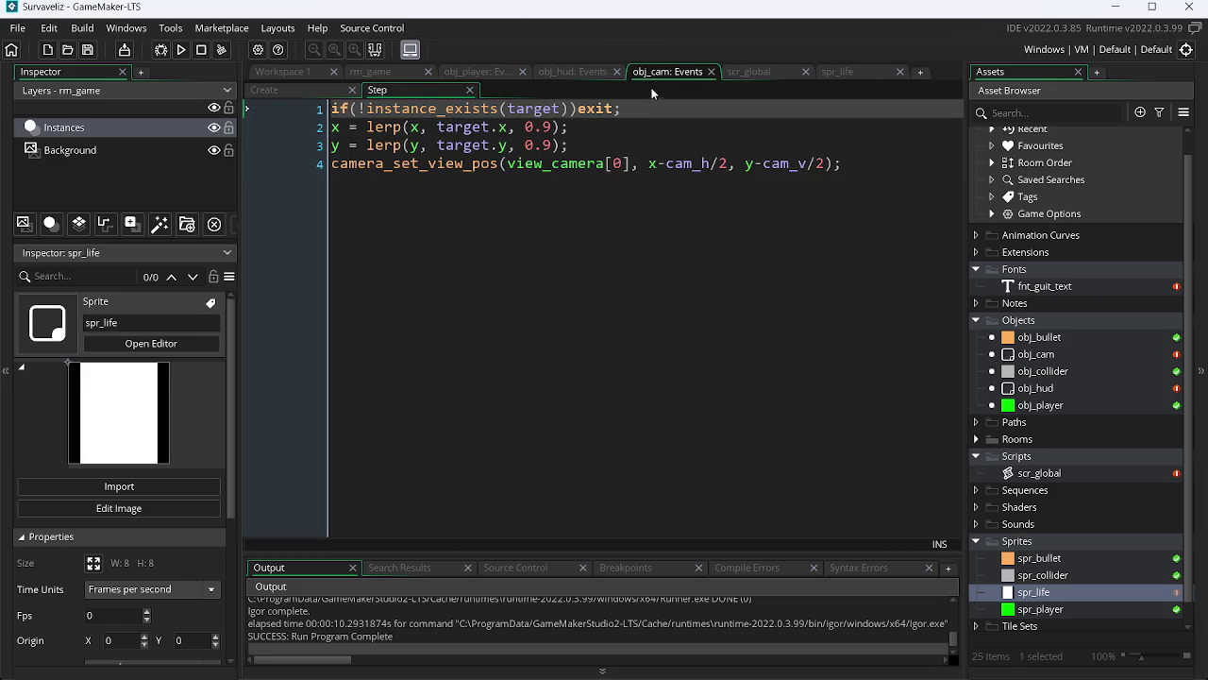
{"action": "left_click", "coordinate": [766, 70]}
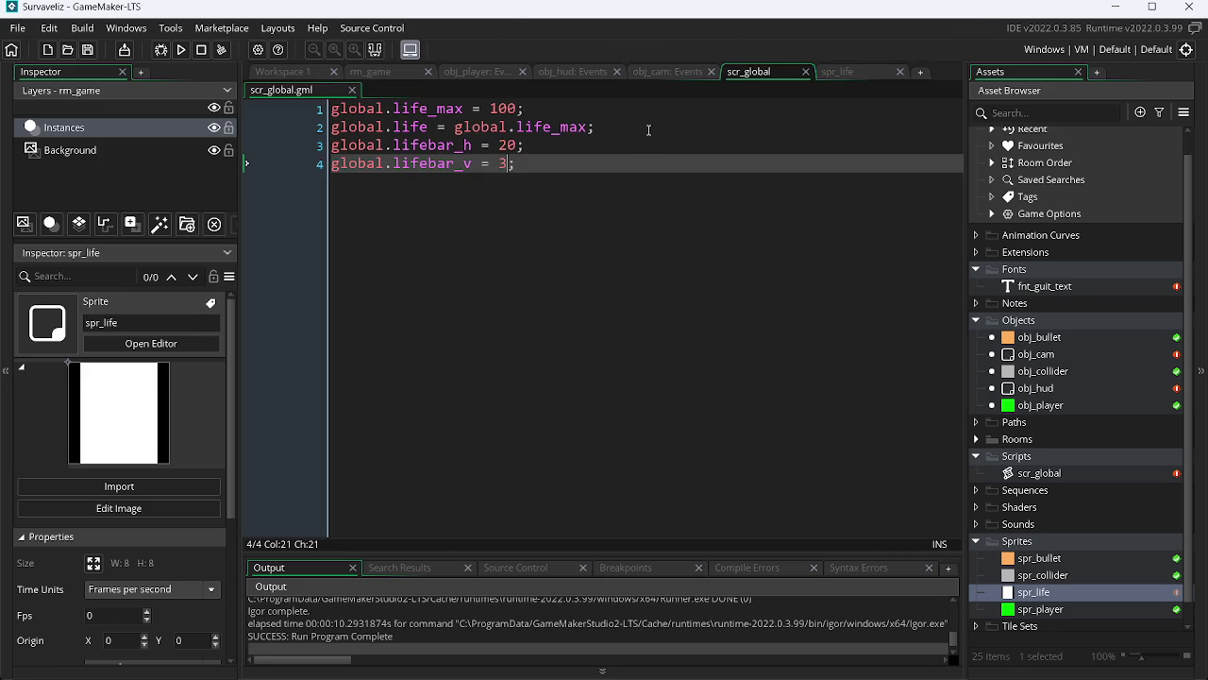
{"action": "key", "text": "BackSpace"}
{"action": "type", "text": "2"}
{"action": "key", "text": "F5"}
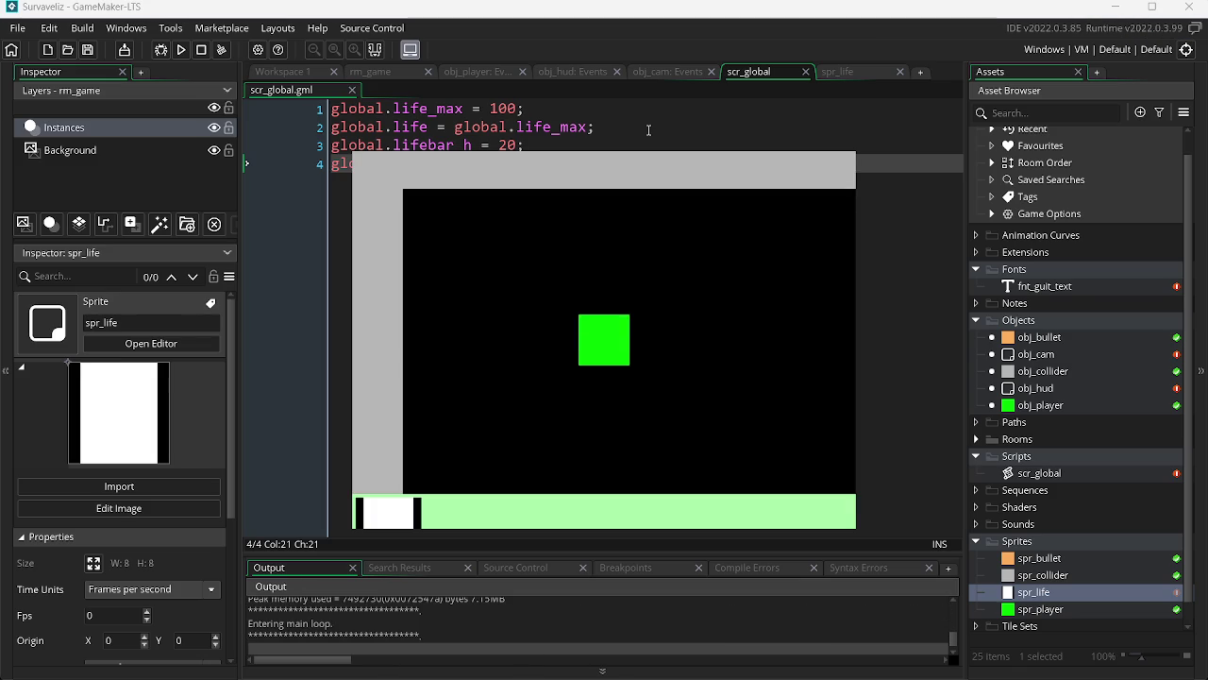
{"action": "key", "text": "Escape"}
Restore lifebar_v to 3, save, and return to obj_hud's Draw GUI code
{"action": "key", "text": "BackSpace"}
{"action": "type", "text": "3;"}
{"action": "key", "text": "ctrl+s"}
{"action": "left_click", "coordinate": [663, 73]}
{"action": "left_click", "coordinate": [574, 71]}
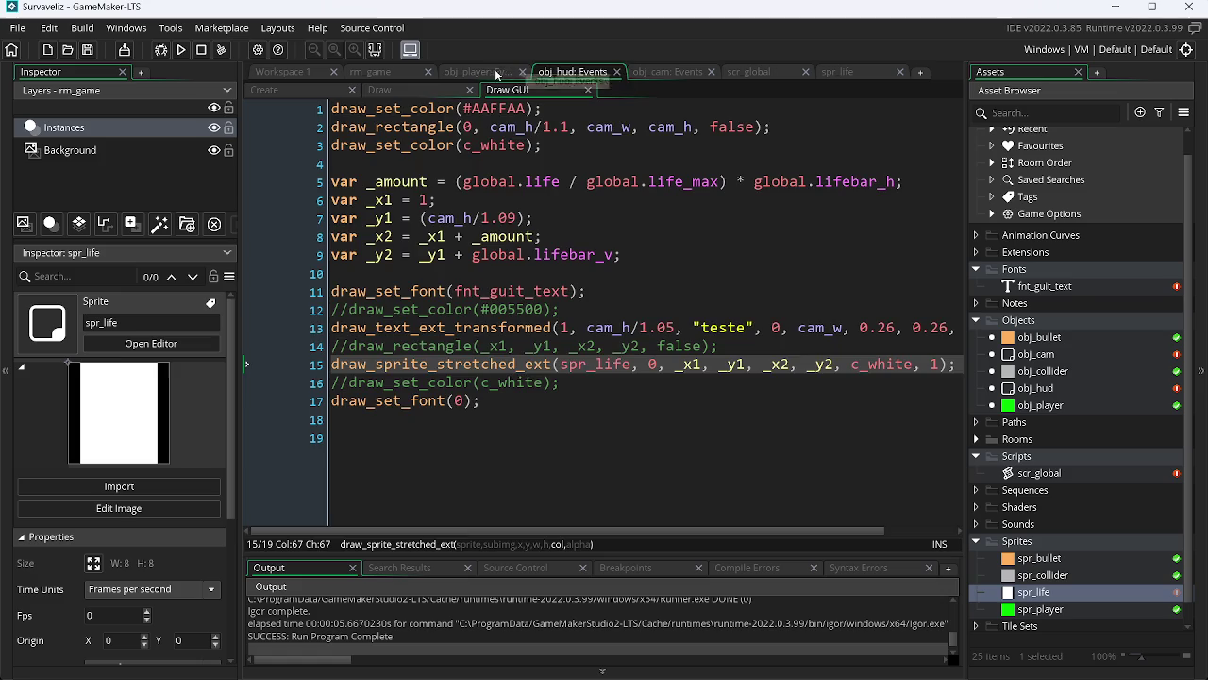
Replace the _y2 height argument on line 15 with 2 and test-run the game
{"action": "left_click", "coordinate": [816, 366]}
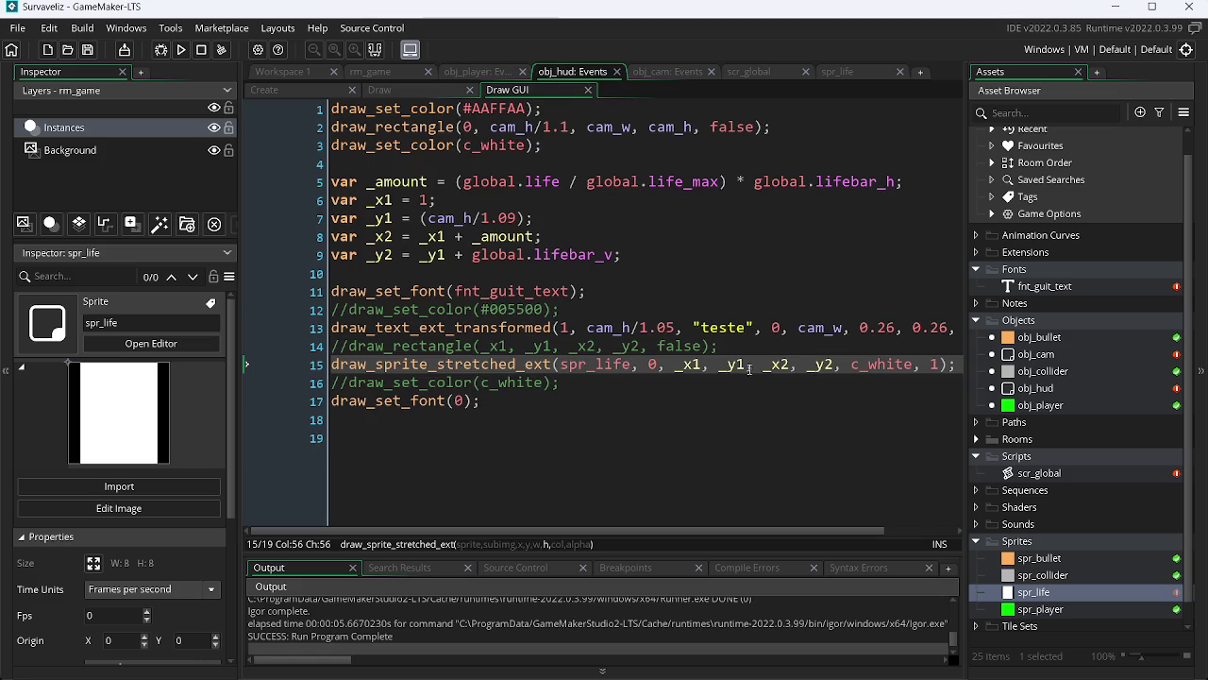
{"action": "left_click", "coordinate": [698, 364]}
{"action": "left_click", "coordinate": [736, 364]}
{"action": "left_click", "coordinate": [781, 365]}
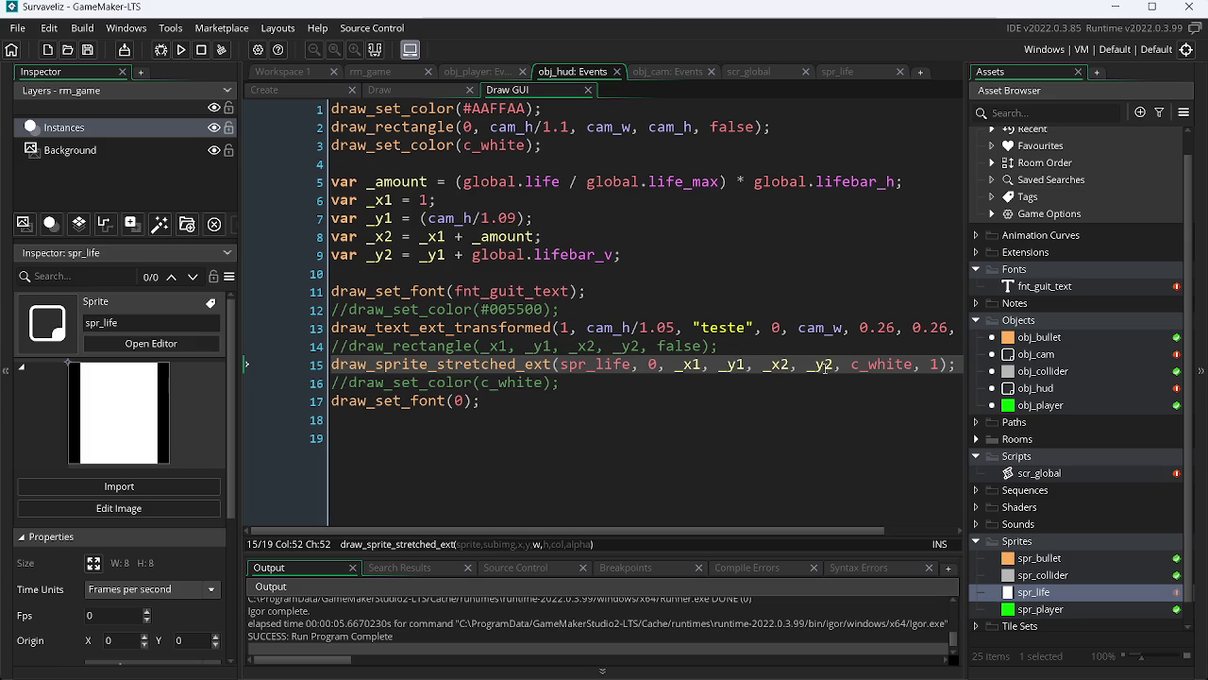
{"action": "left_click", "coordinate": [826, 364]}
{"action": "key", "text": "BackSpace"}
{"action": "key", "text": "BackSpace"}
{"action": "key", "text": "BackSpace"}
{"action": "type", "text": "2"}
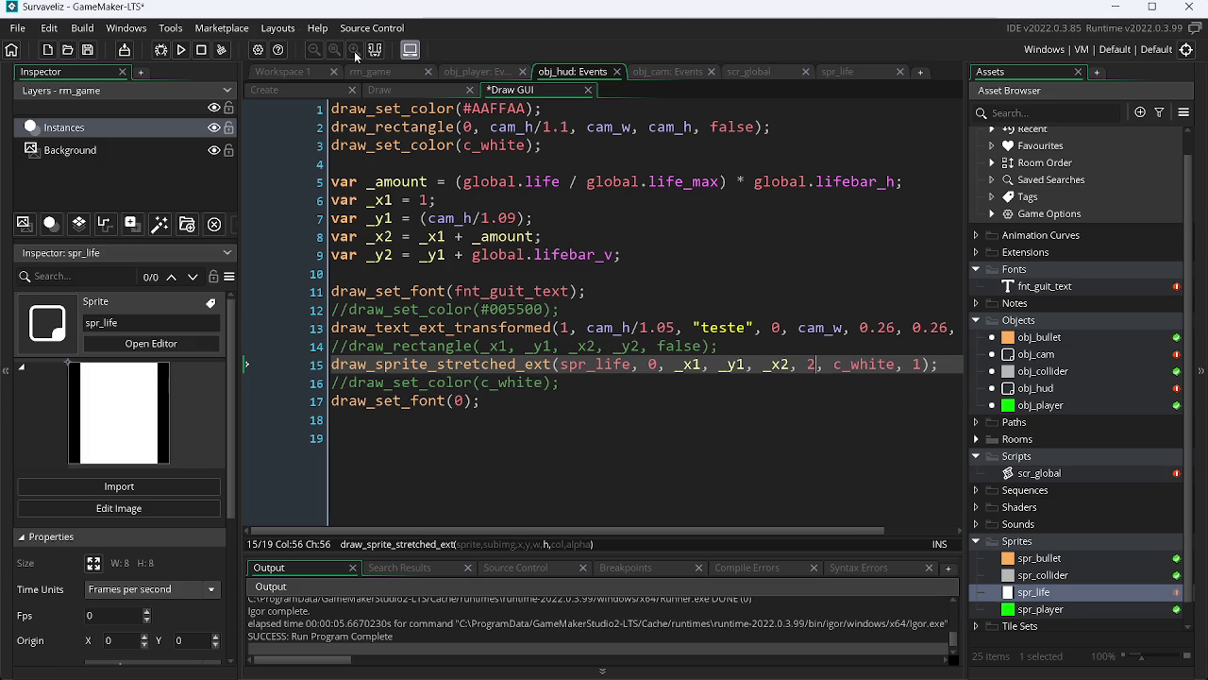
{"action": "left_click", "coordinate": [182, 50]}
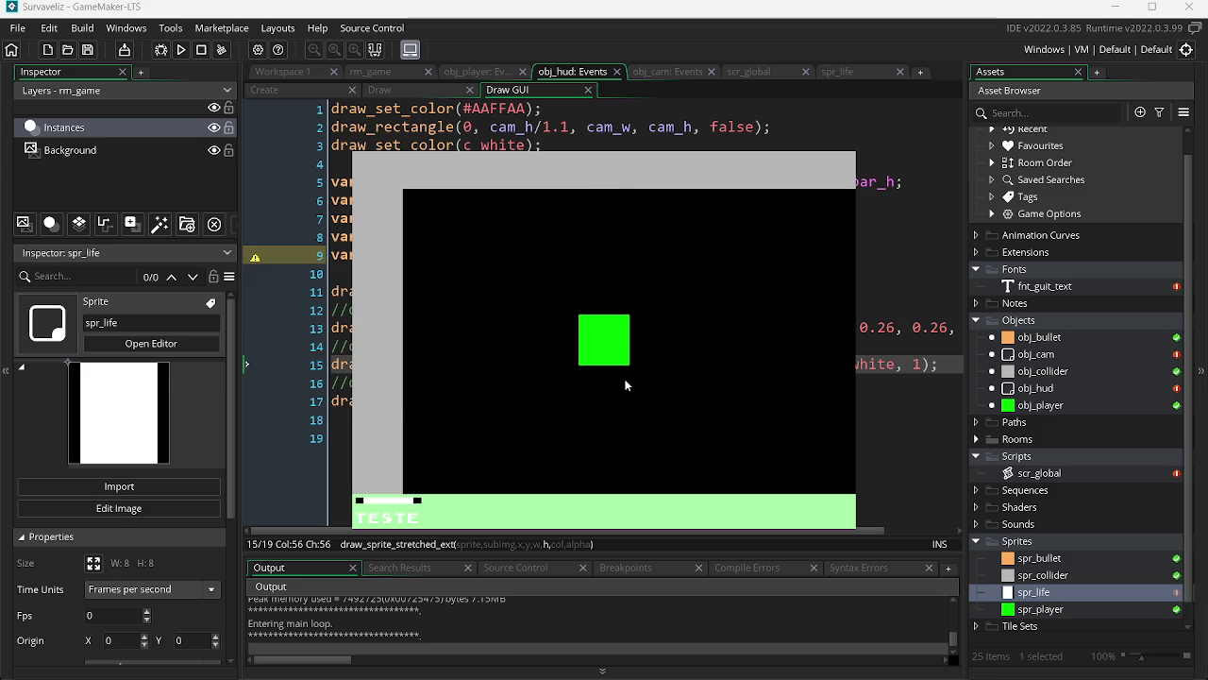
{"action": "key", "text": "Escape"}
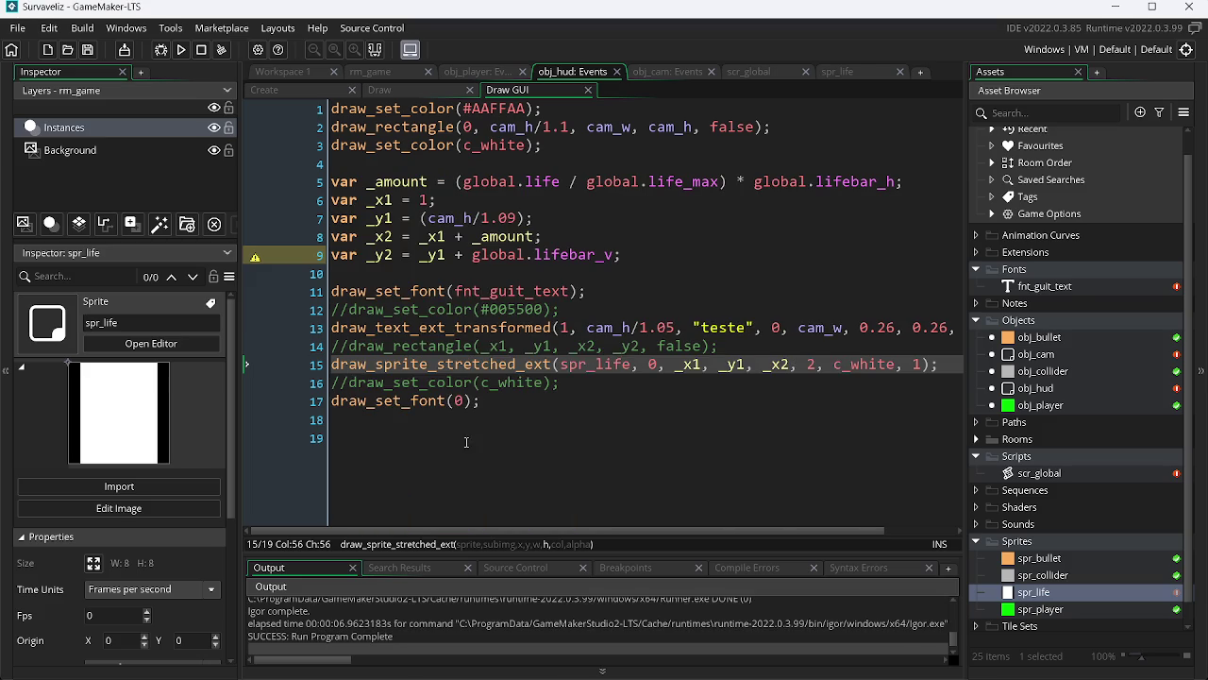
Set both width and height arguments on line 15 to 8 and test-run the game
{"action": "key", "text": "BackSpace"}
{"action": "type", "text": "8"}
{"action": "key", "text": "F4"}
{"action": "left_click", "coordinate": [743, 354]}
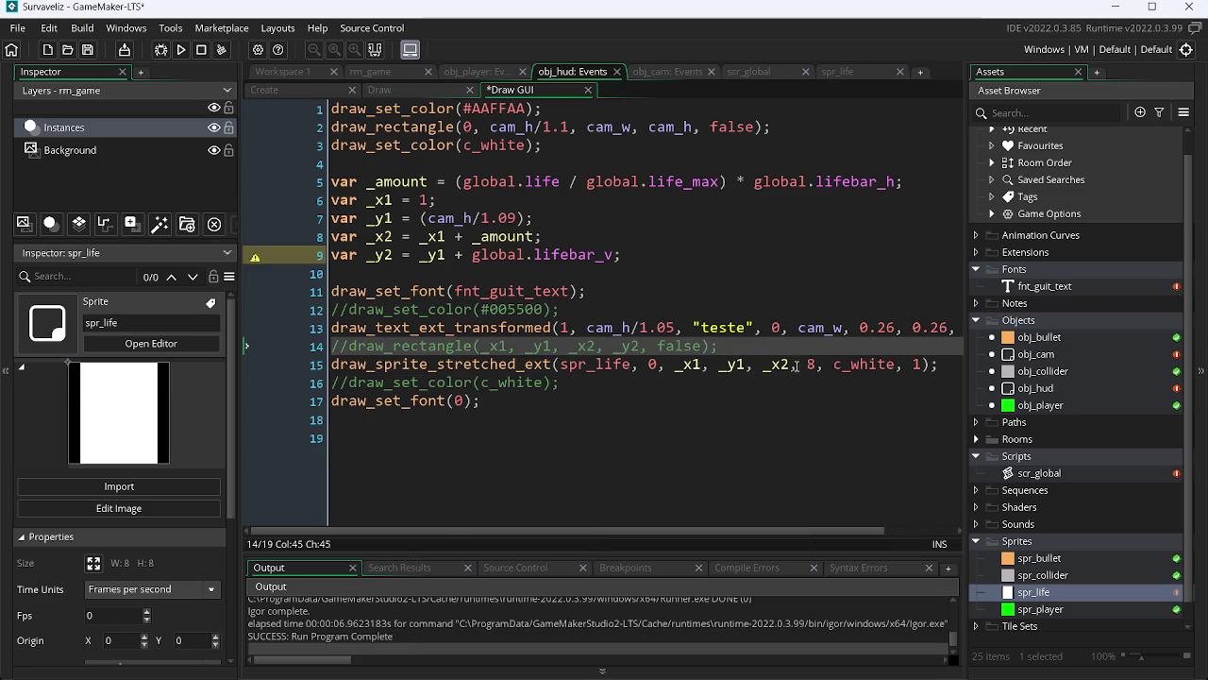
{"action": "double_click", "coordinate": [774, 365]}
{"action": "type", "text": "8"}
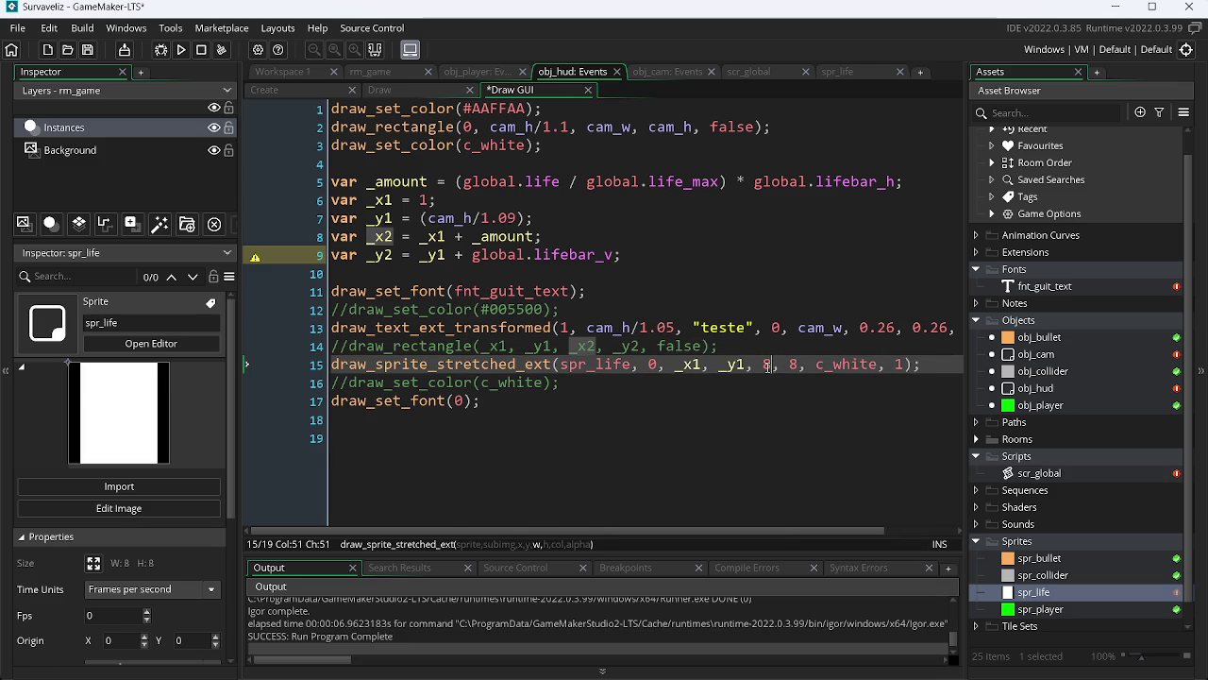
{"action": "key", "text": "F4"}
{"action": "left_click", "coordinate": [692, 364]}
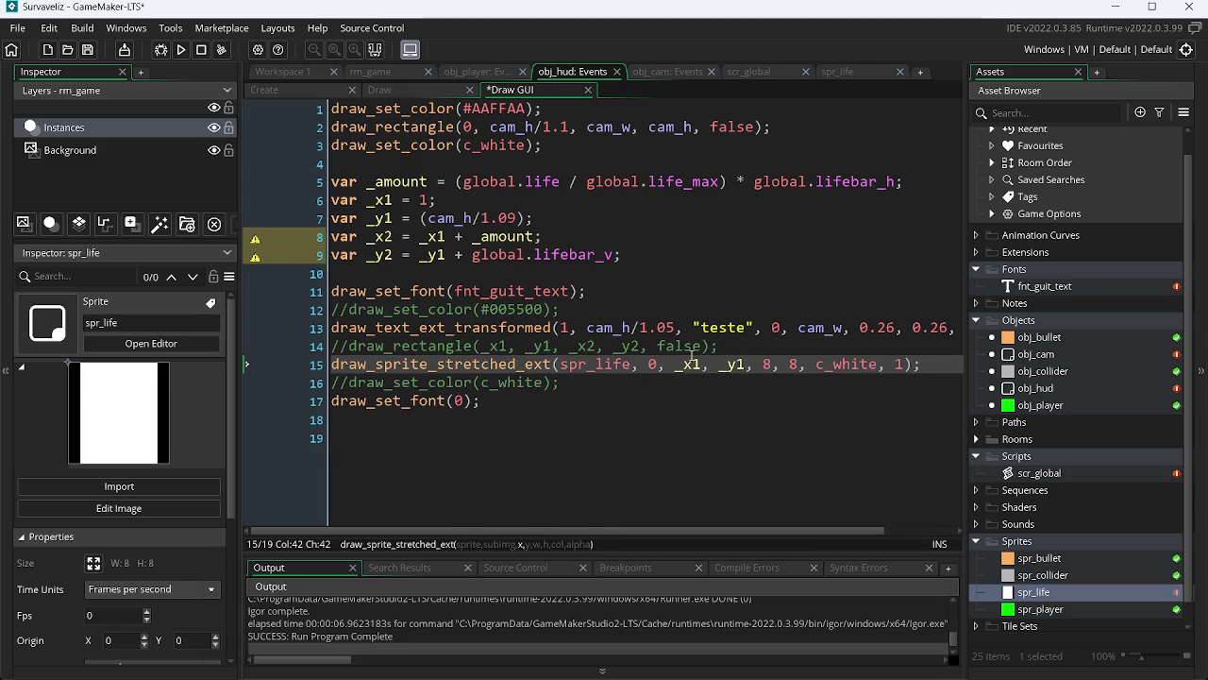
{"action": "key", "text": "F5"}
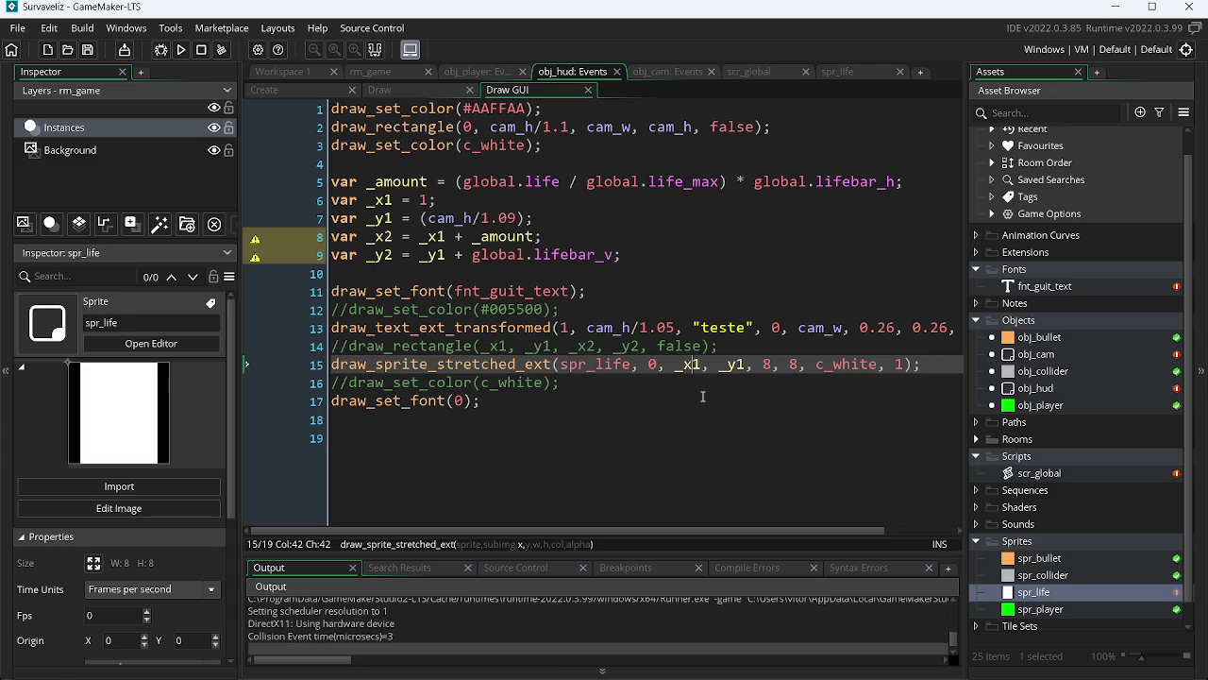
{"action": "key", "text": "Escape"}
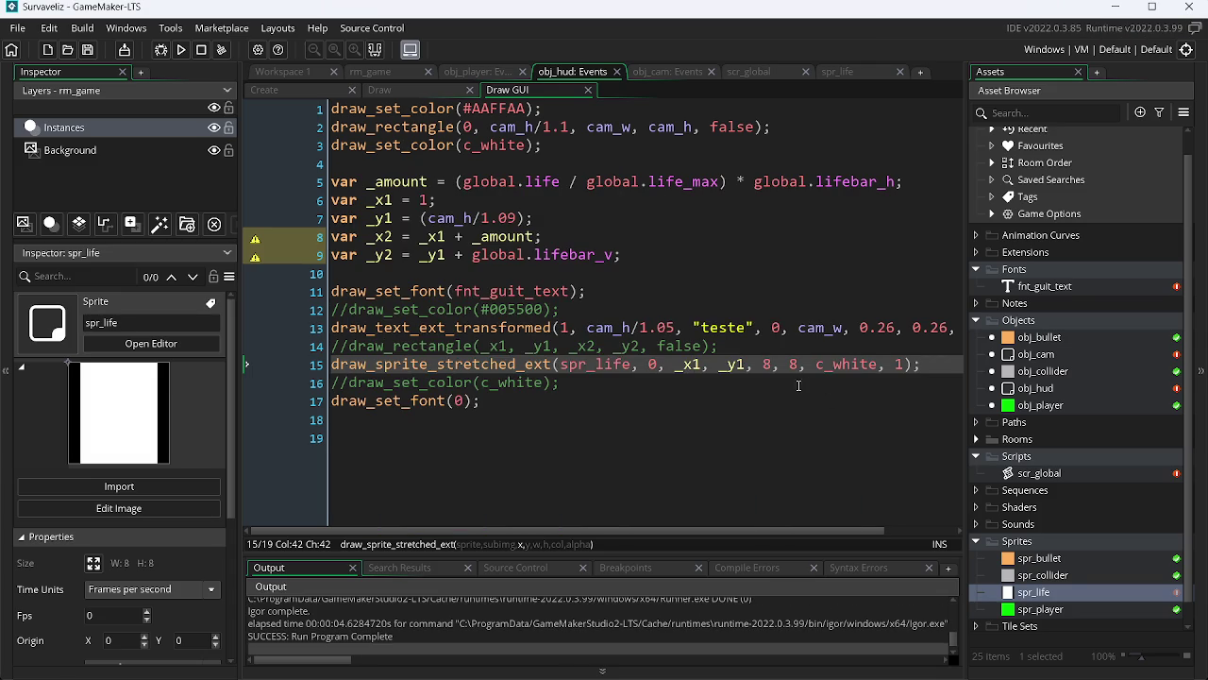
Change the line 15 width argument from 8 to _x2 and test-run
{"action": "double_click", "coordinate": [767, 365]}
{"action": "type", "text": "_x2"}
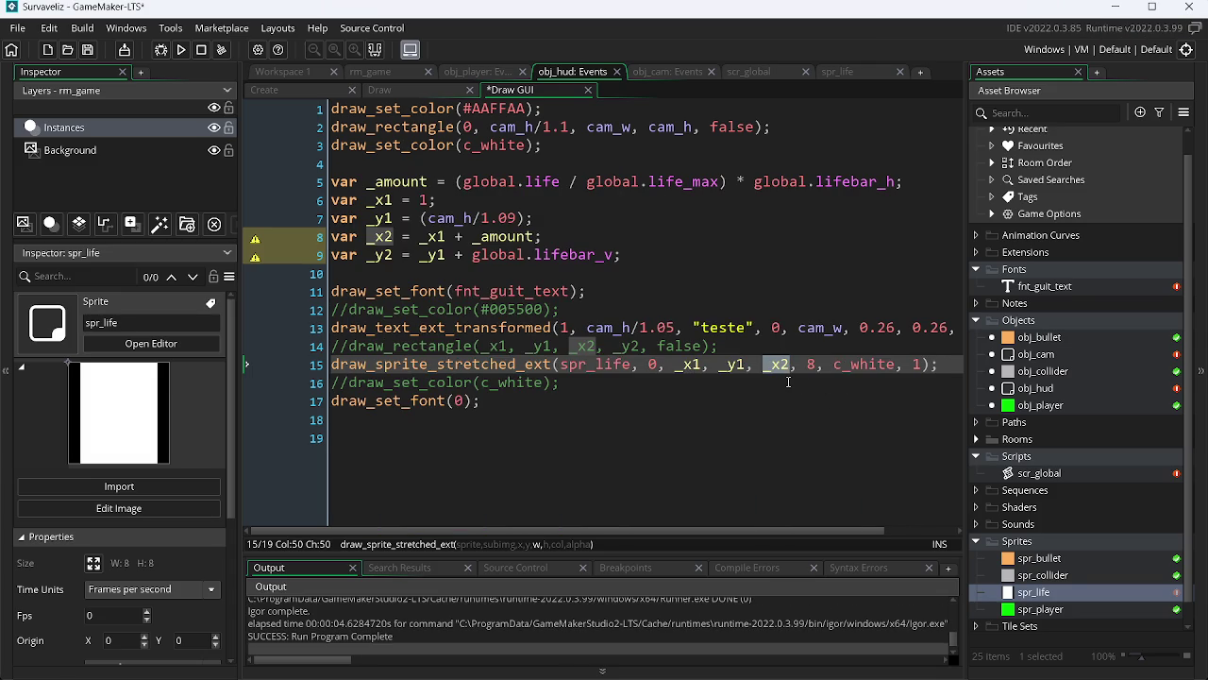
{"action": "key", "text": "F5"}
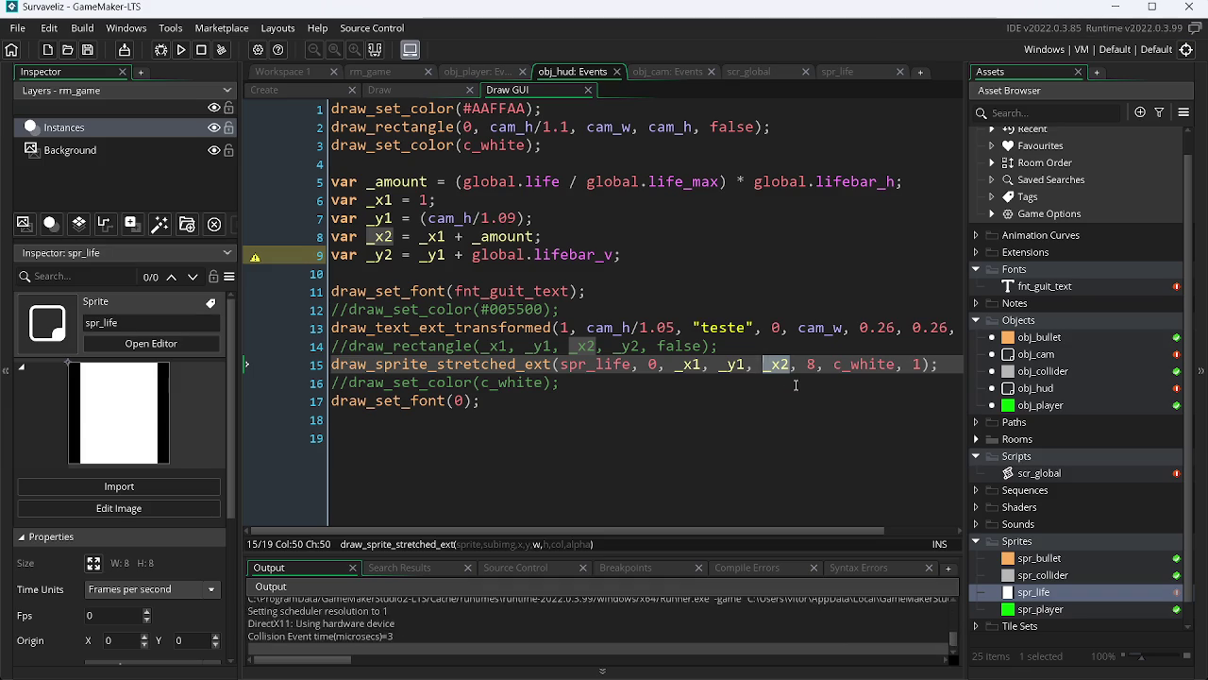
{"action": "key", "text": "alt+F4"}
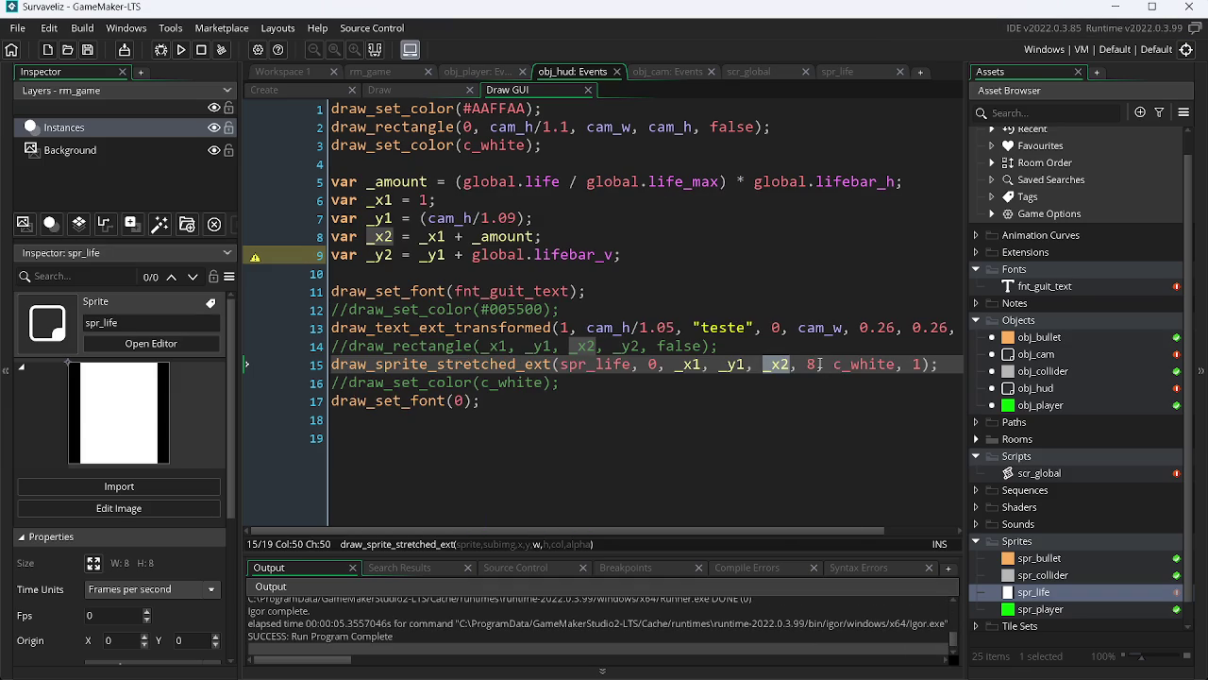
Change the line 15 height from 8 to 4, test-run, and switch to the browser
{"action": "left_click", "coordinate": [818, 364]}
{"action": "key", "text": "BackSpace"}
{"action": "type", "text": "4"}
{"action": "key", "text": "F5"}
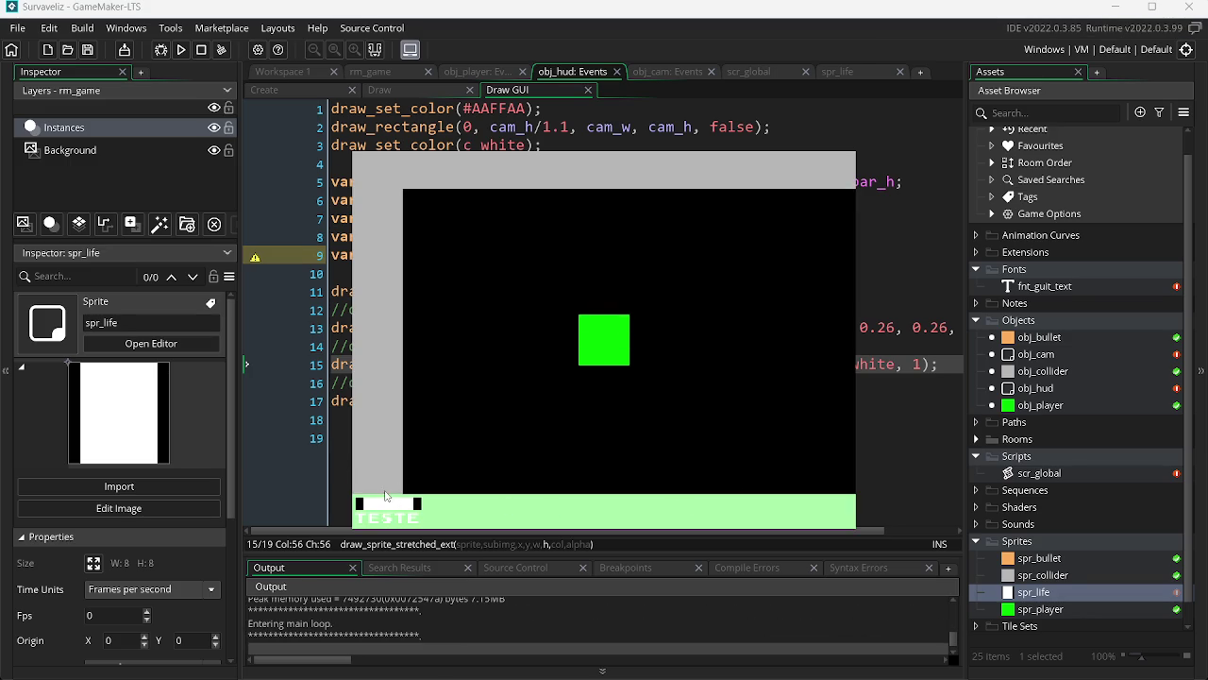
{"action": "key", "text": "alt+F4"}
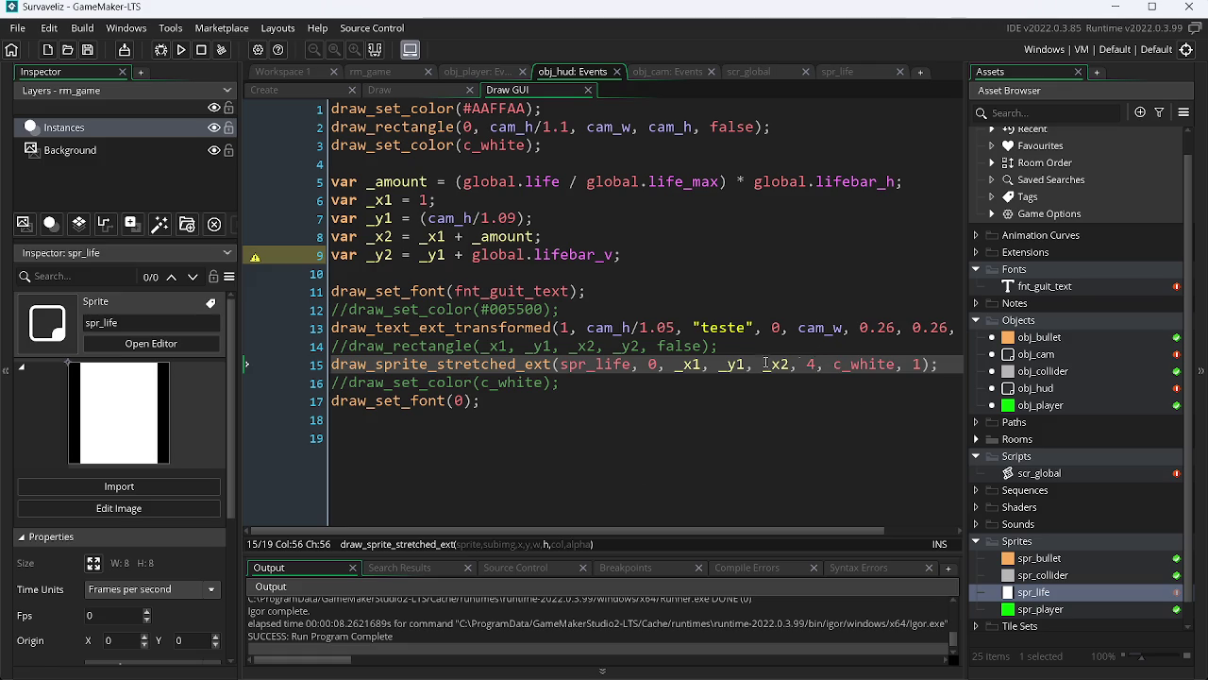
{"action": "key", "text": "alt+Tab"}
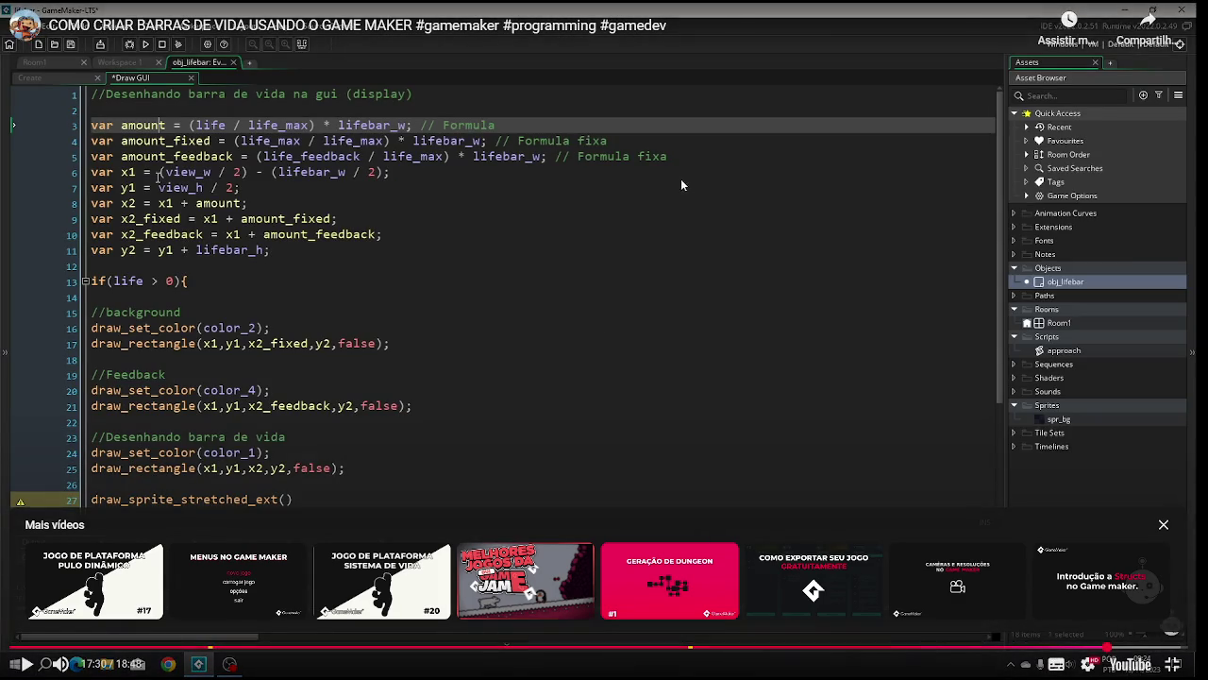
Leave the video's fullscreen view and look through the open browser tabs
{"action": "key", "text": "Escape"}
{"action": "left_click", "coordinate": [972, 16]}
{"action": "left_click", "coordinate": [864, 16]}
{"action": "left_click", "coordinate": [741, 13]}
{"action": "left_click", "coordinate": [642, 16]}
{"action": "left_click", "coordinate": [864, 16]}
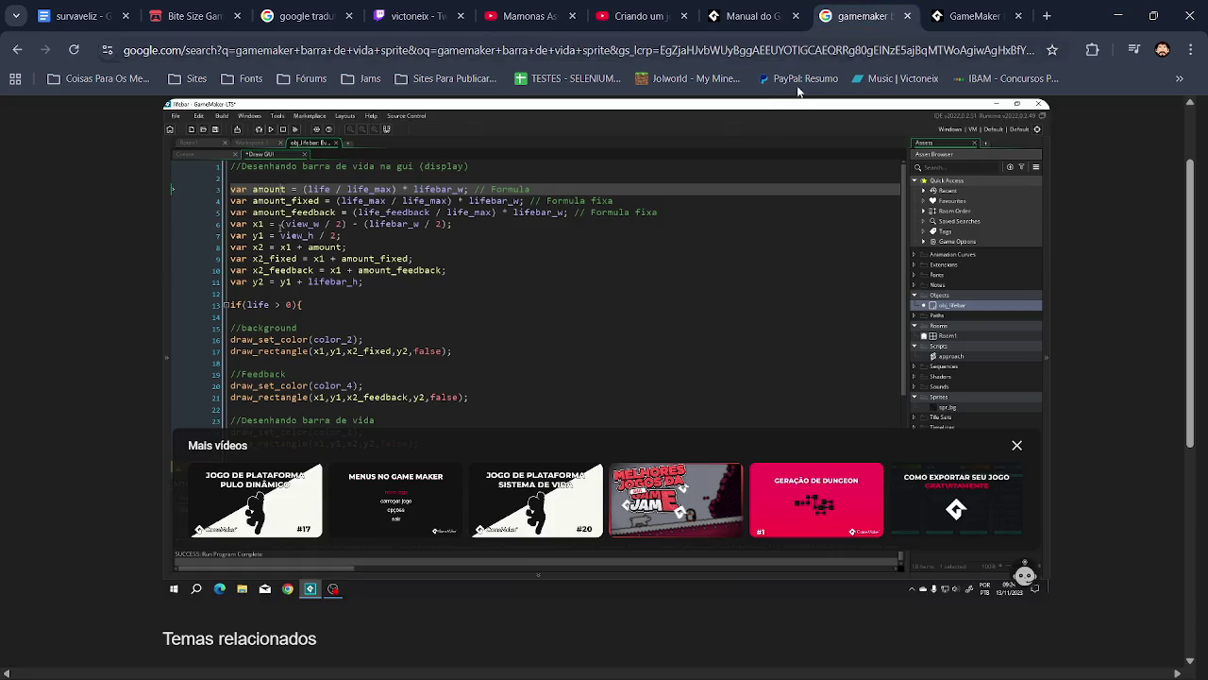
In a new tab, search Google for 'gameboy paleta de colores', then 'gameboy hud'
{"action": "left_click", "coordinate": [1047, 16]}
{"action": "left_click", "coordinate": [583, 328]}
{"action": "type", "text": "gameboy paleta de colores"}
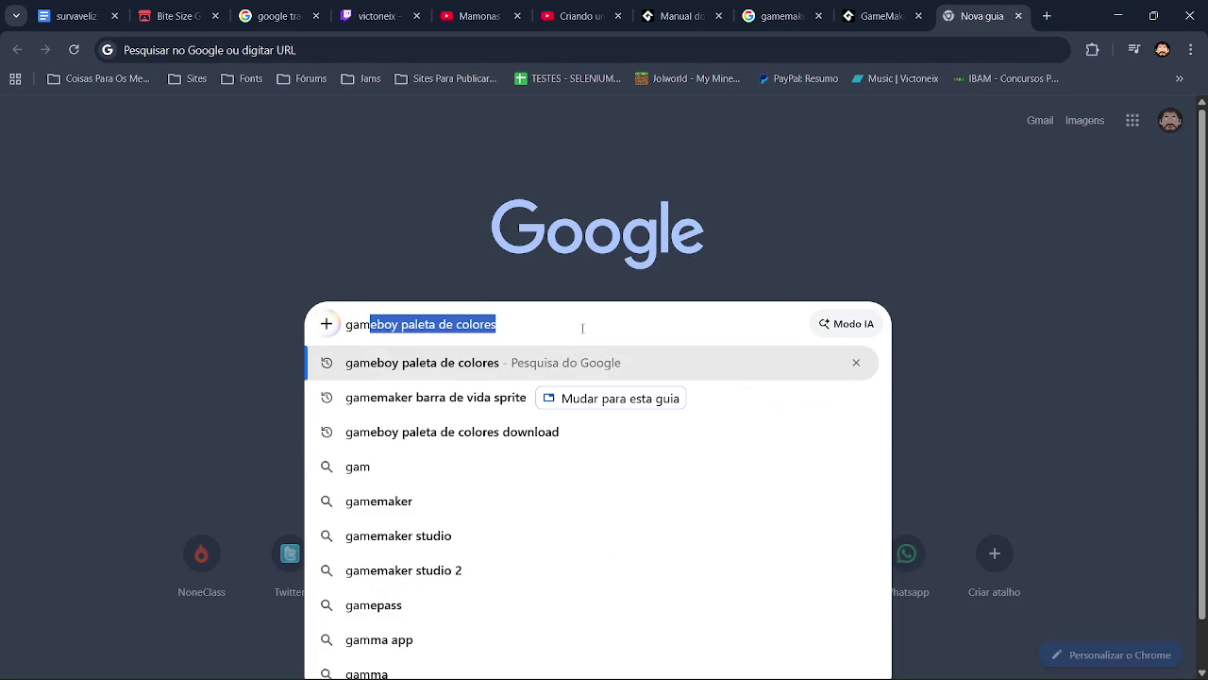
{"action": "key", "text": "Right"}
{"action": "key", "text": "Return"}
{"action": "left_click_drag", "start_coordinate": [318, 136], "coordinate": [224, 132]}
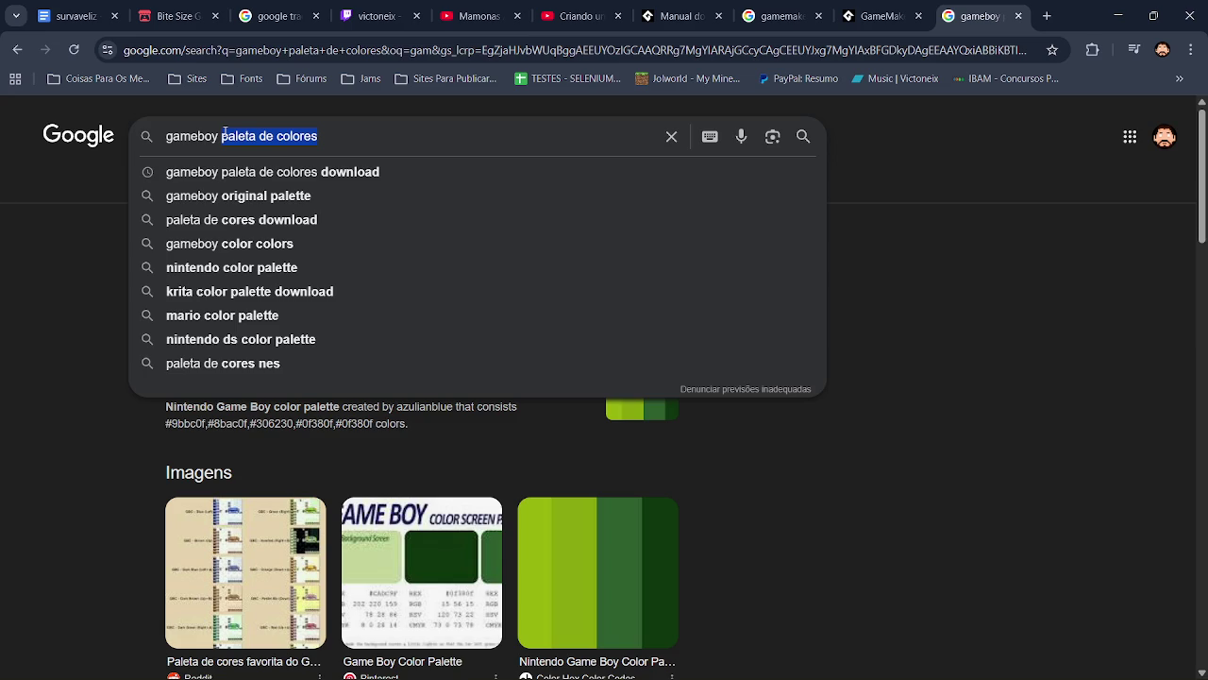
{"action": "type", "text": "hud"}
{"action": "key", "text": "Return"}
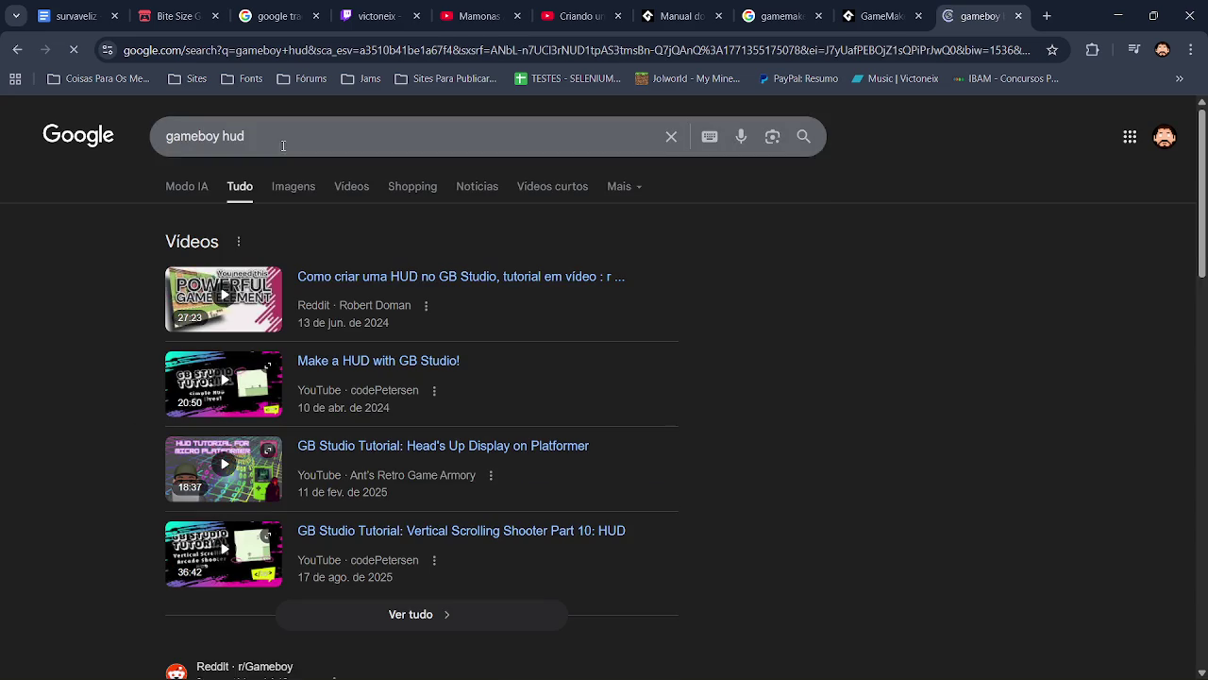
Switch to image results and refine the query to 'gameboy pokemon red'
{"action": "left_click", "coordinate": [295, 186]}
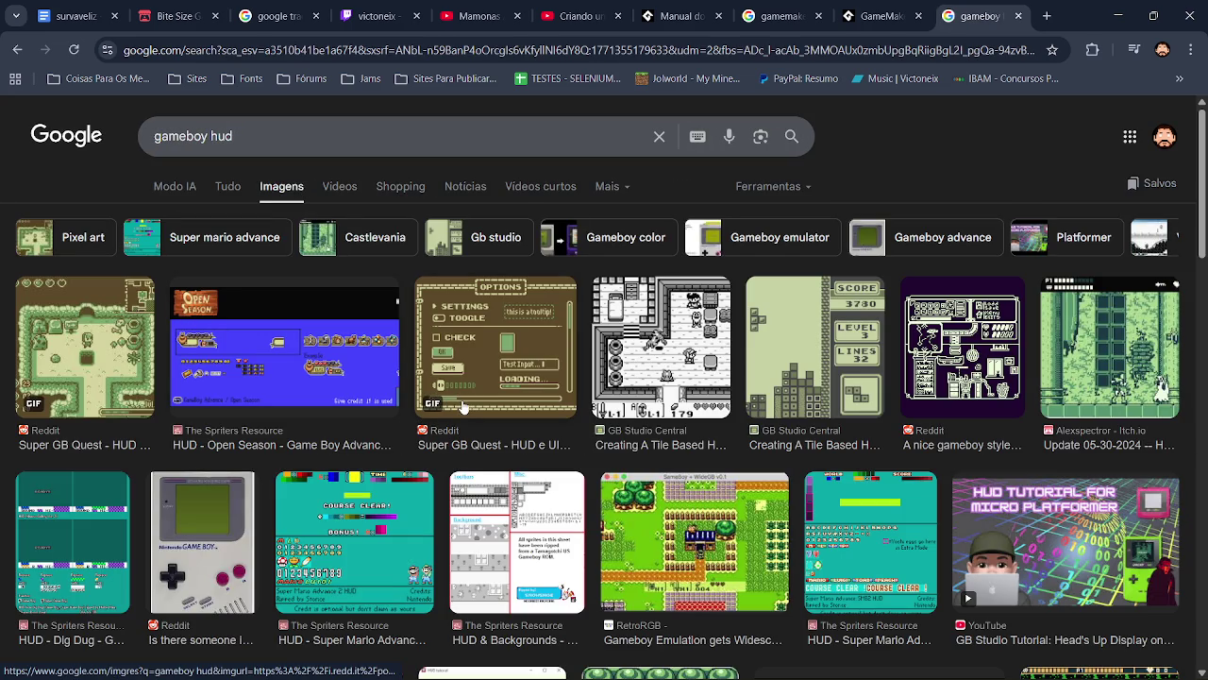
{"action": "double_click", "coordinate": [215, 137]}
{"action": "type", "text": "pokemon"}
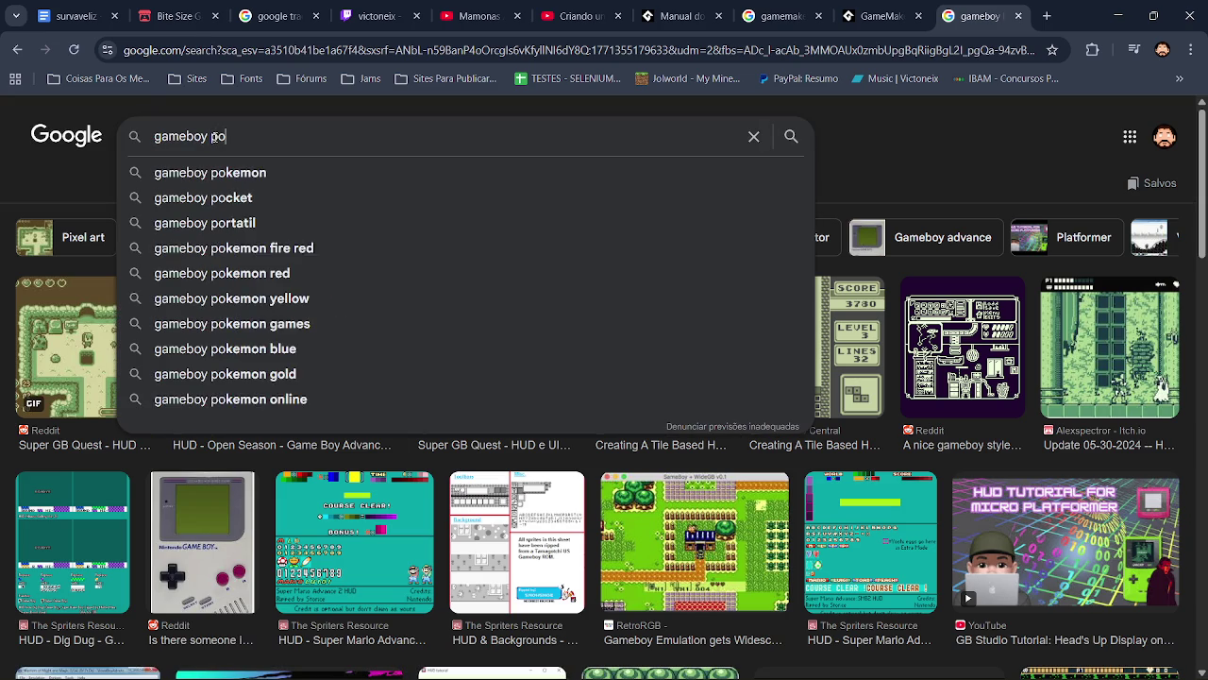
{"action": "key", "text": "Return"}
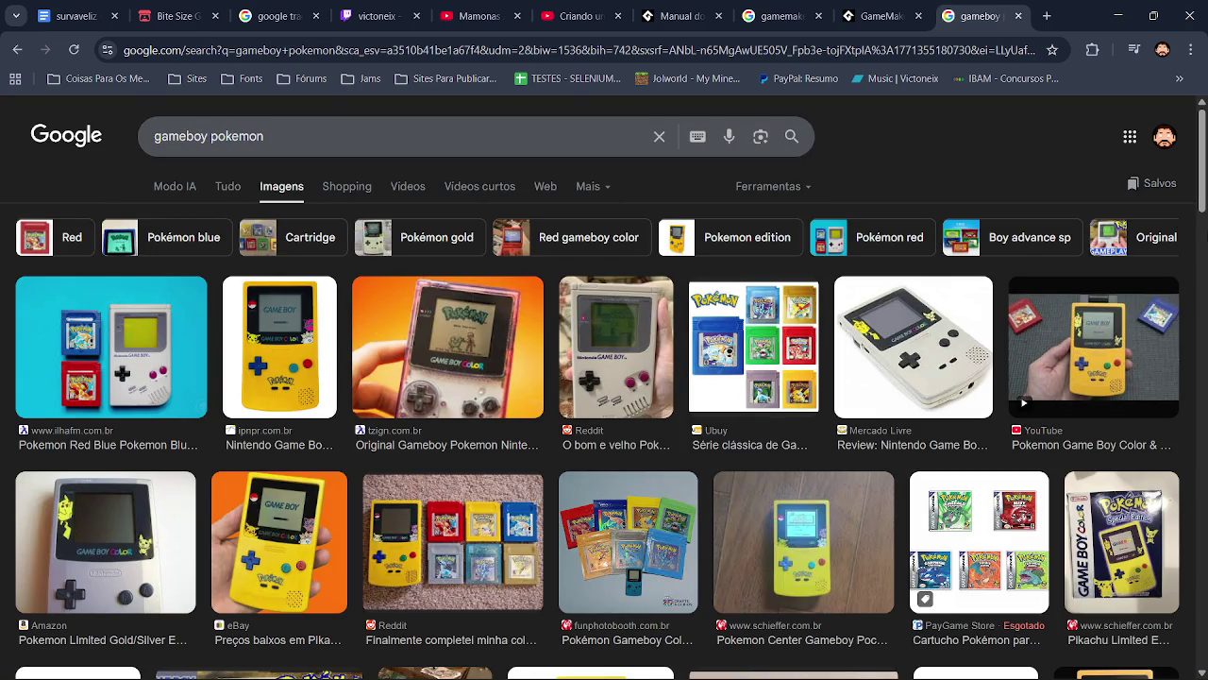
{"action": "left_click", "coordinate": [325, 132]}
{"action": "type", "text": "red"}
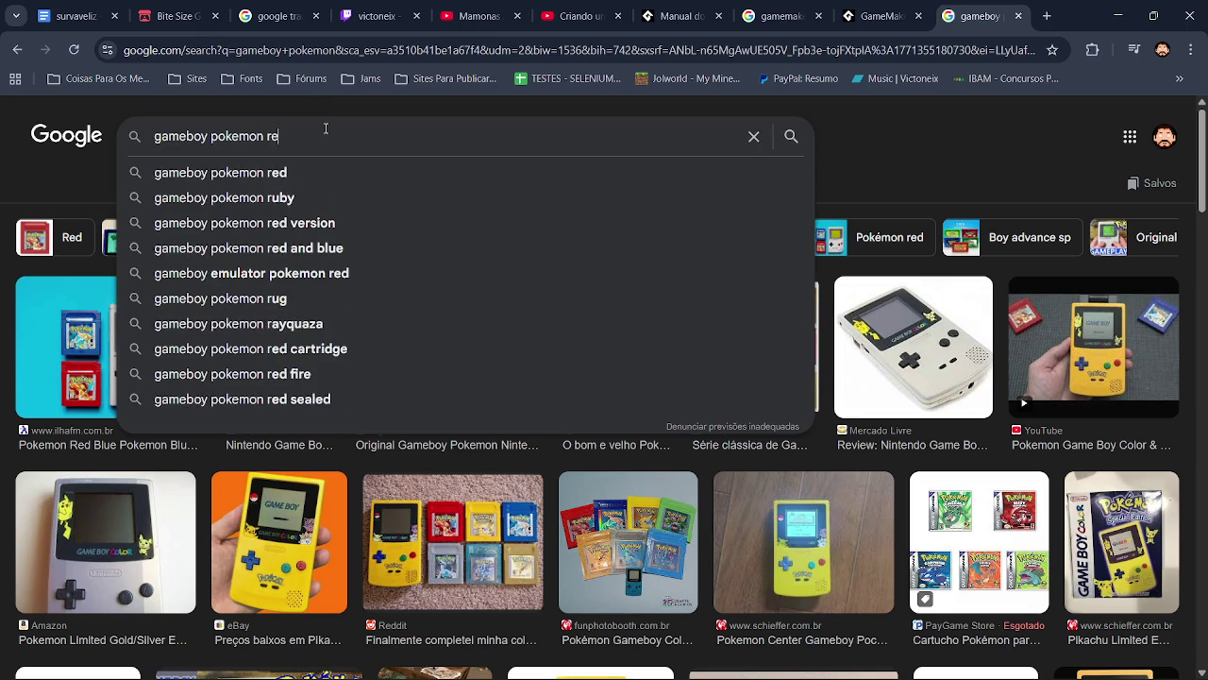
{"action": "key", "text": "Return"}
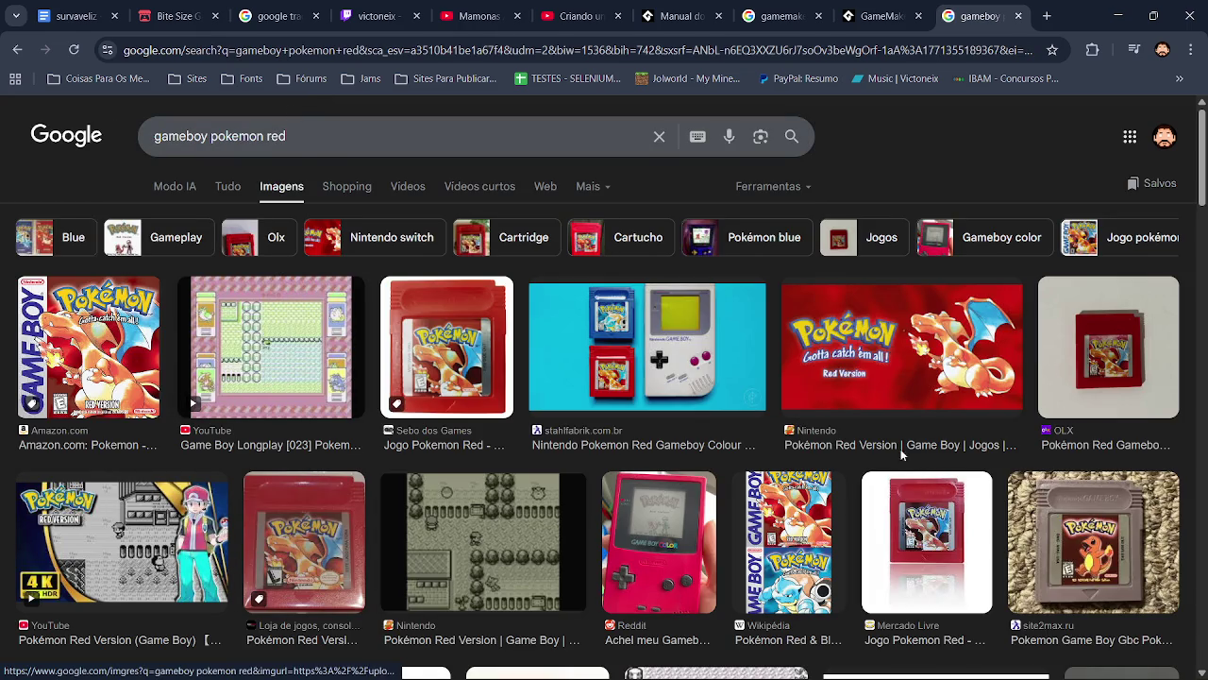
Scroll the image results and open a Pokémon Red screenshot preview
{"action": "scroll", "coordinate": [1199, 245], "scroll_direction": "down", "scroll_amount": 4}
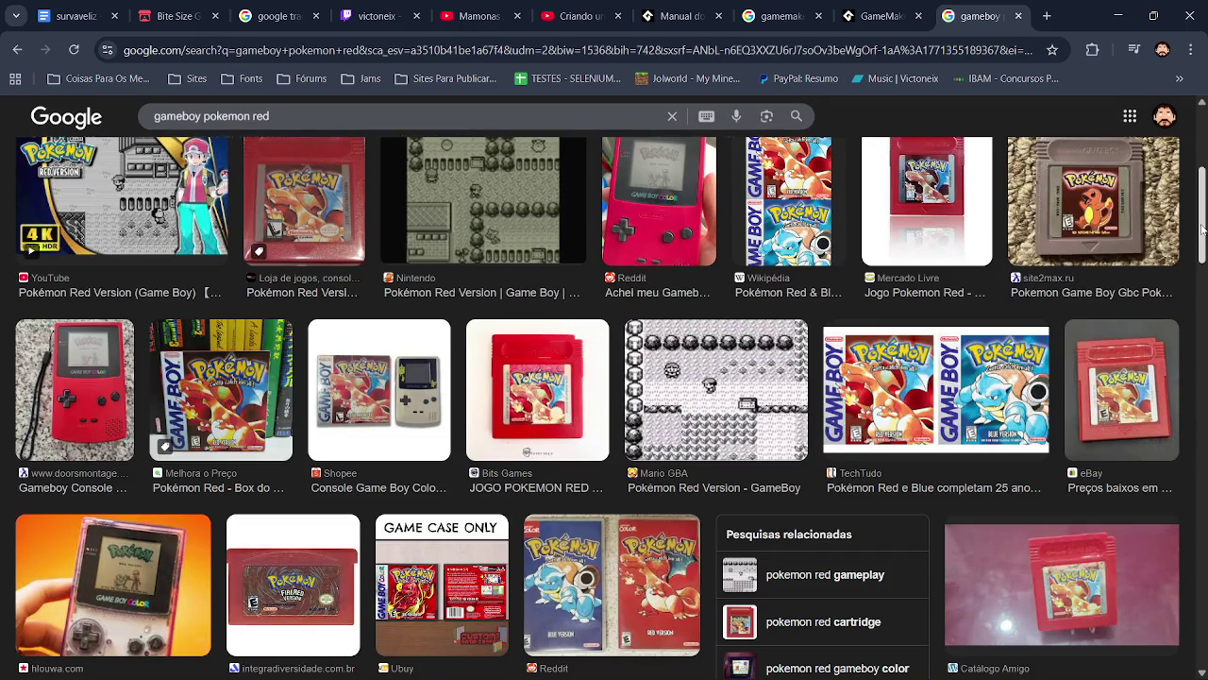
{"action": "scroll", "coordinate": [1203, 229], "scroll_direction": "down", "scroll_amount": 2}
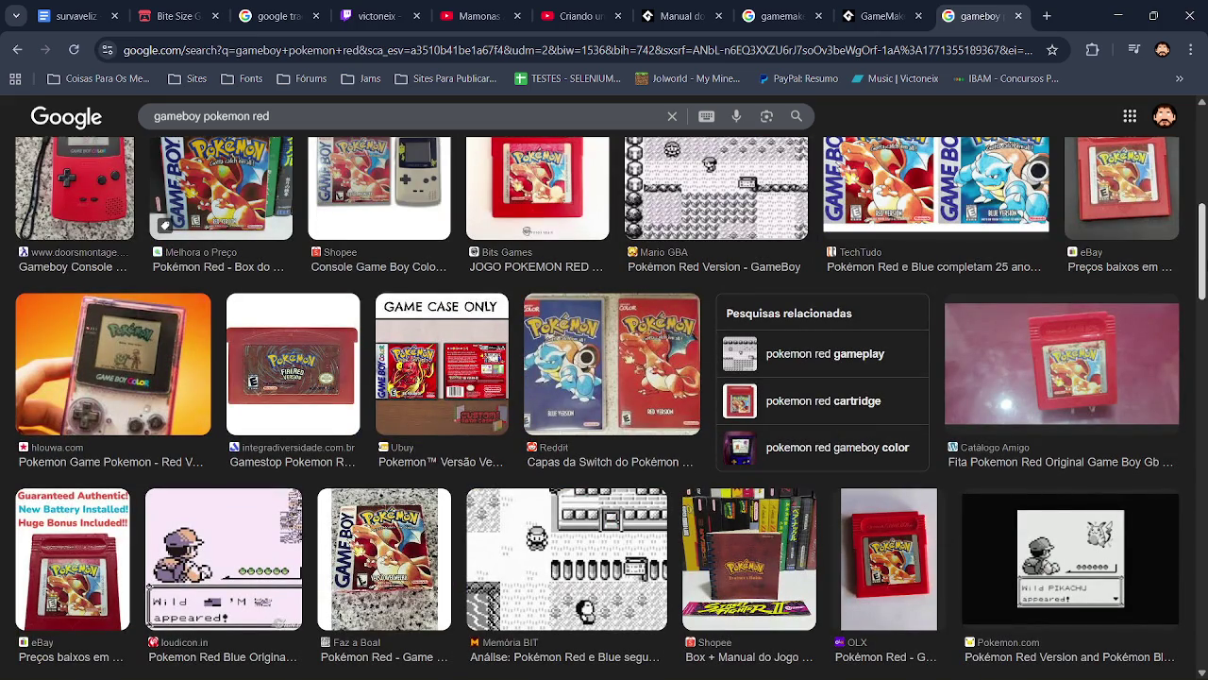
{"action": "left_click", "coordinate": [267, 571]}
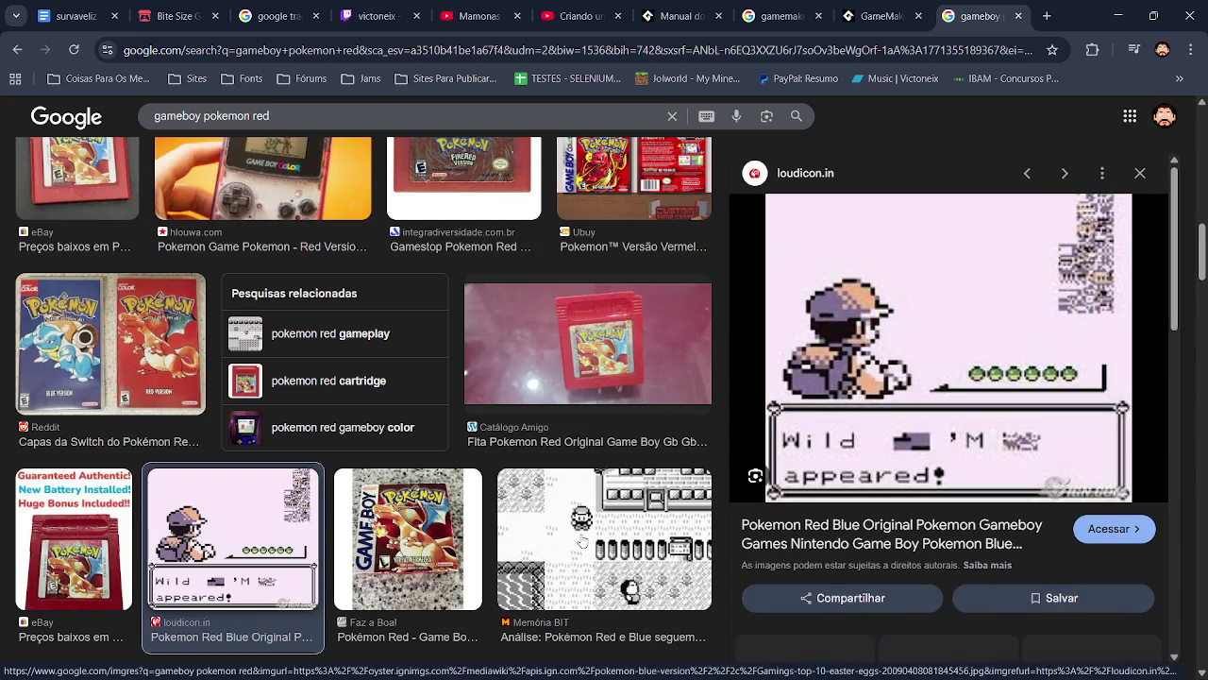
Study Nintendo Supply's Squirtle-versus-Charmander battle screenshot, then switch back to GameMaker
{"action": "left_click_drag", "start_coordinate": [1176, 271], "coordinate": [1175, 337]}
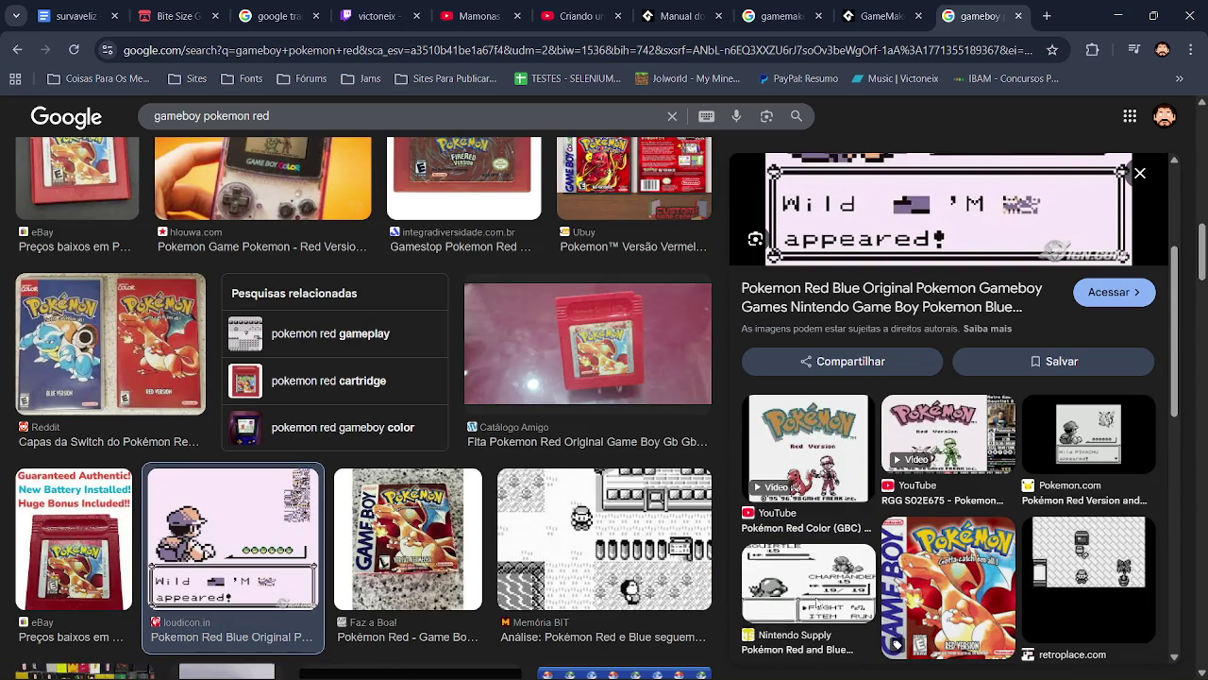
{"action": "left_click", "coordinate": [805, 583]}
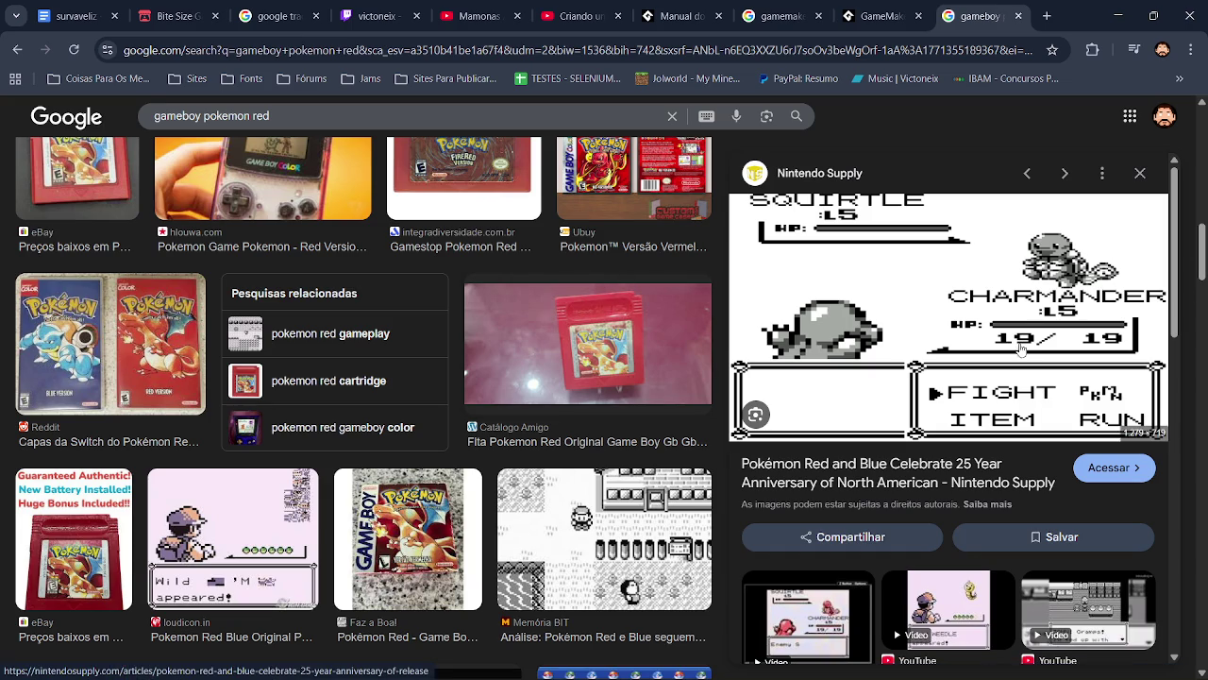
{"action": "left_click_drag", "start_coordinate": [1201, 247], "coordinate": [1203, 311]}
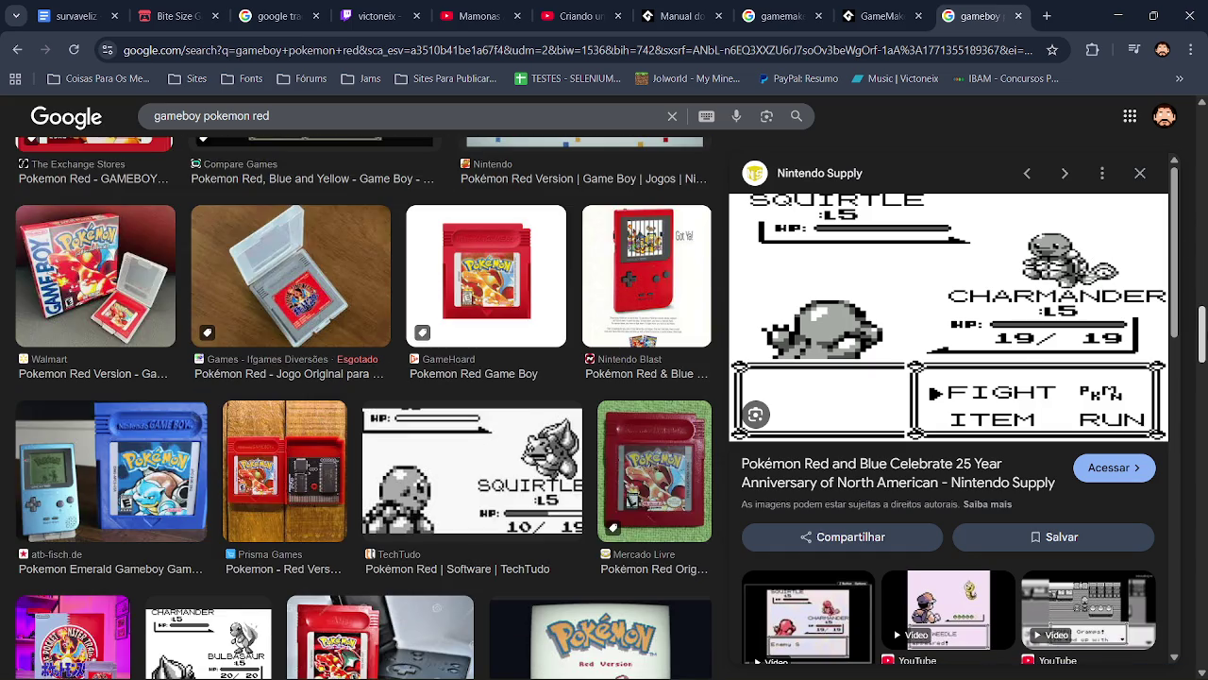
{"action": "scroll", "coordinate": [364, 408], "scroll_direction": "down", "scroll_amount": 3}
{"action": "left_click_drag", "start_coordinate": [1203, 349], "coordinate": [1203, 646]}
{"action": "left_click_drag", "start_coordinate": [1202, 401], "coordinate": [1202, 613]}
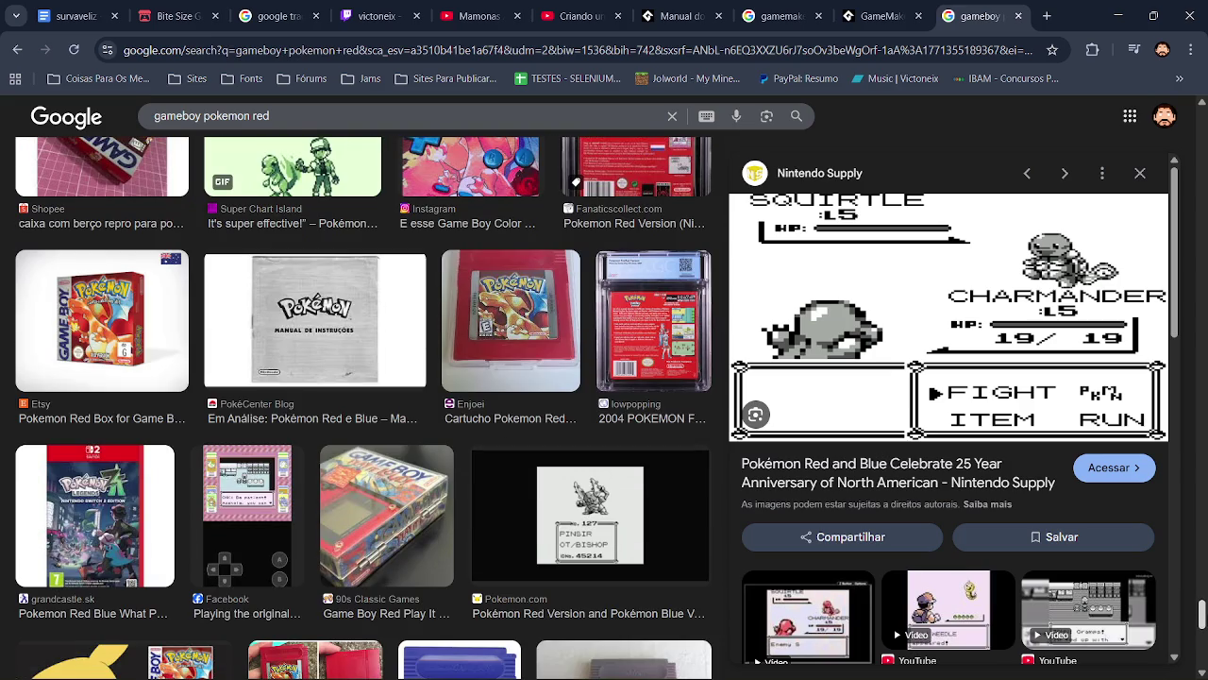
{"action": "scroll", "coordinate": [364, 396], "scroll_direction": "down", "scroll_amount": 5}
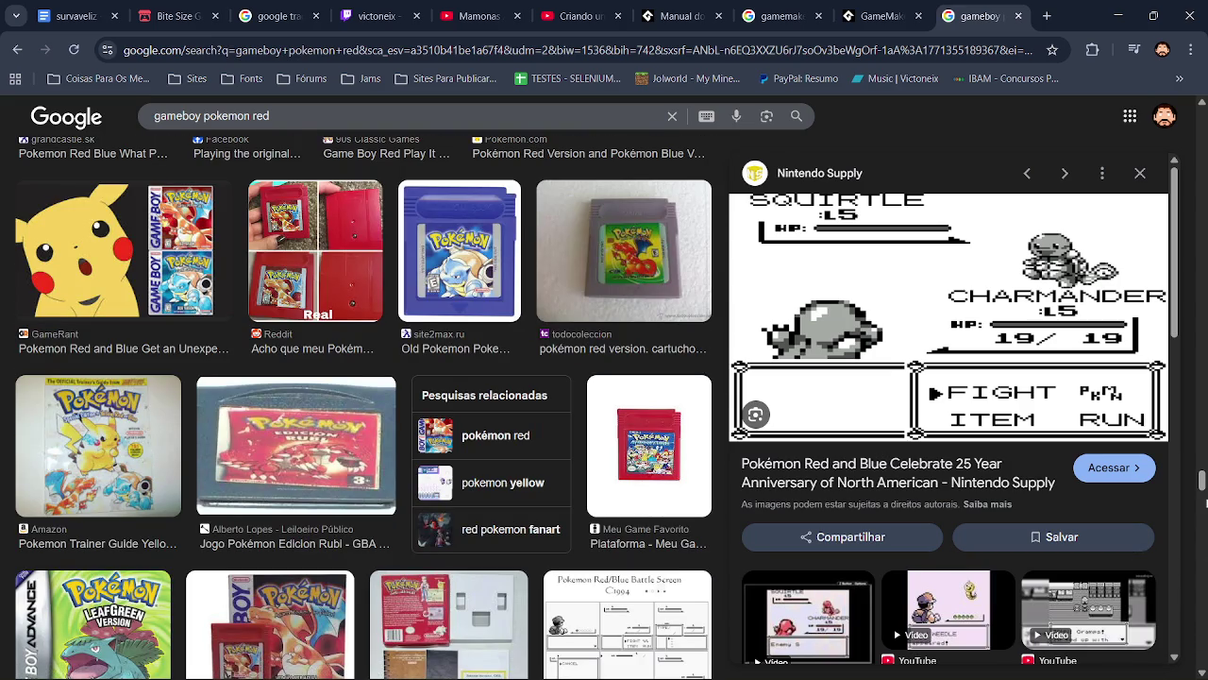
{"action": "left_click_drag", "start_coordinate": [1202, 482], "coordinate": [1202, 561]}
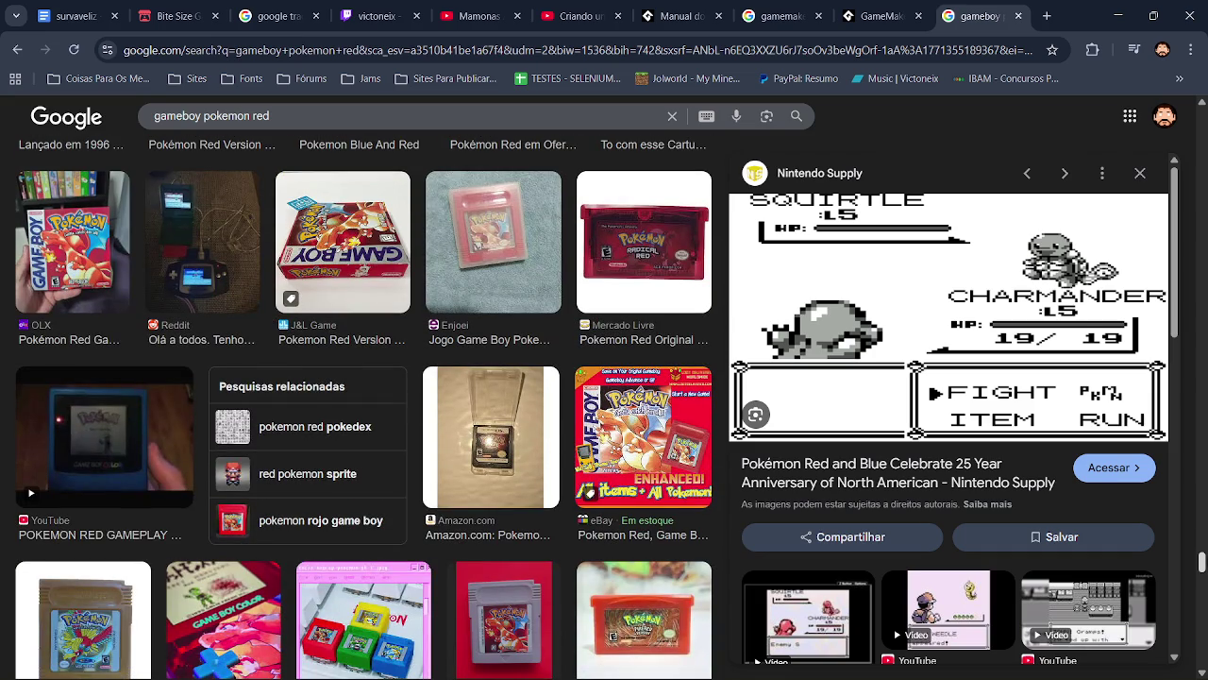
{"action": "left_click_drag", "start_coordinate": [1201, 563], "coordinate": [1202, 594]}
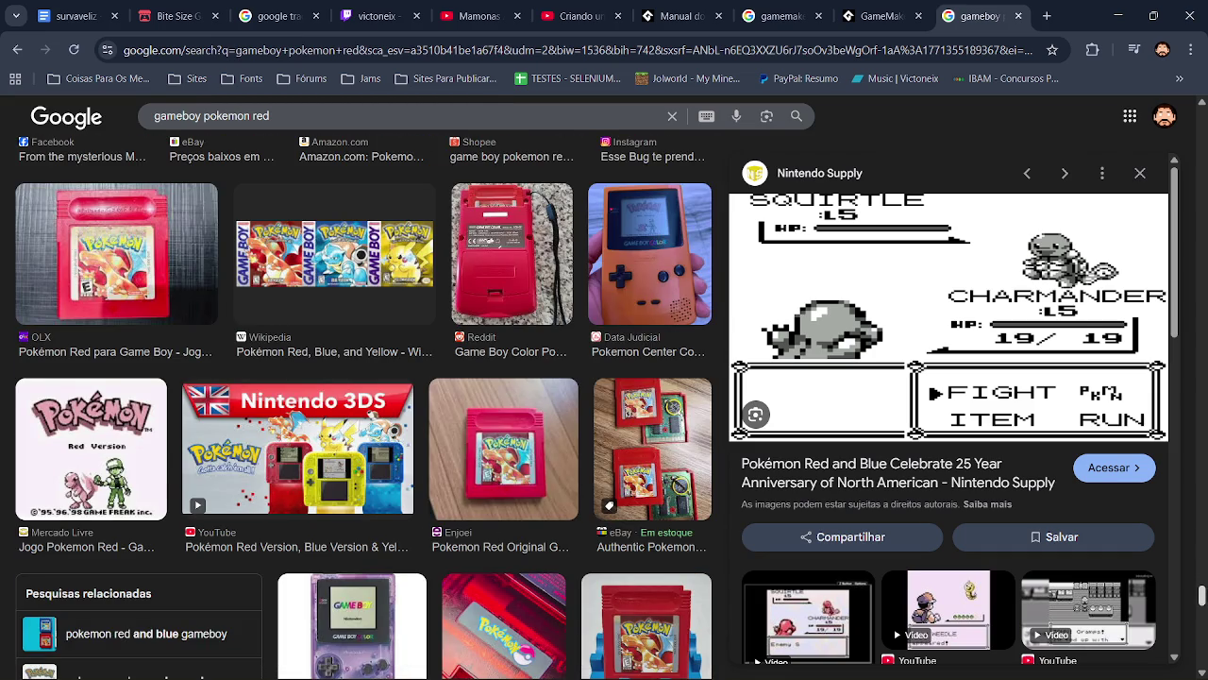
{"action": "left_click_drag", "start_coordinate": [1202, 594], "coordinate": [1202, 597]}
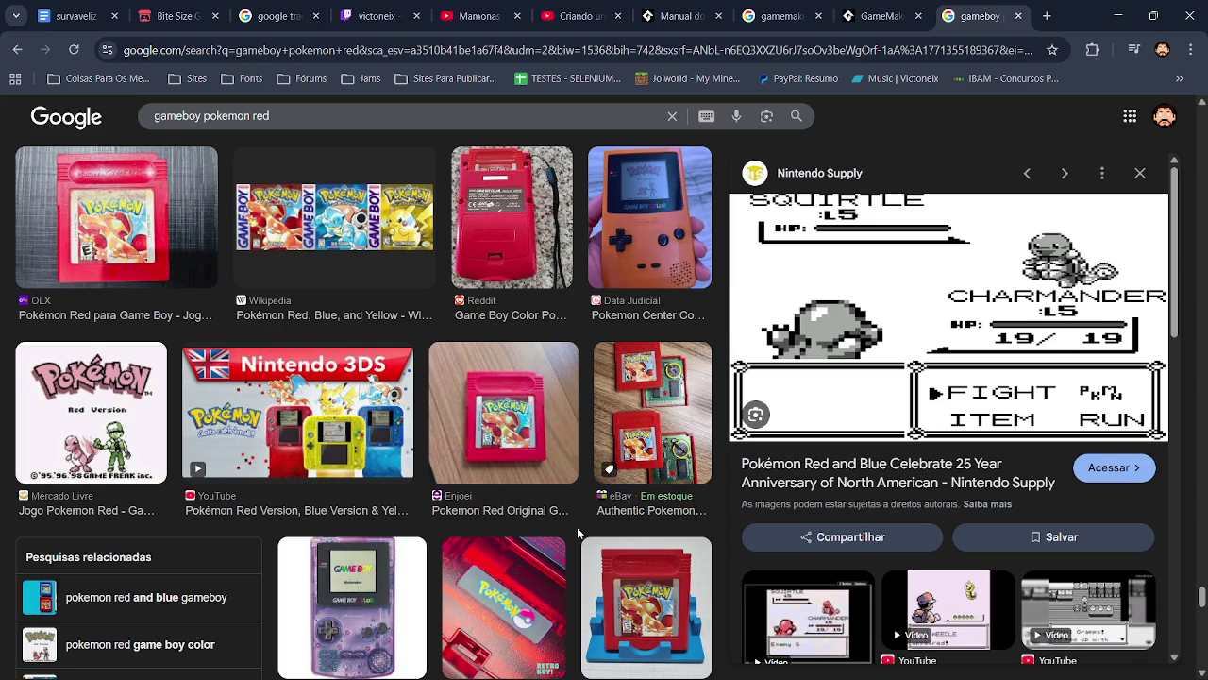
{"action": "key", "text": "alt+Tab"}
{"action": "key", "text": "alt+Tab"}
{"action": "key", "text": "alt+Tab"}
{"action": "key", "text": "alt+Tab"}
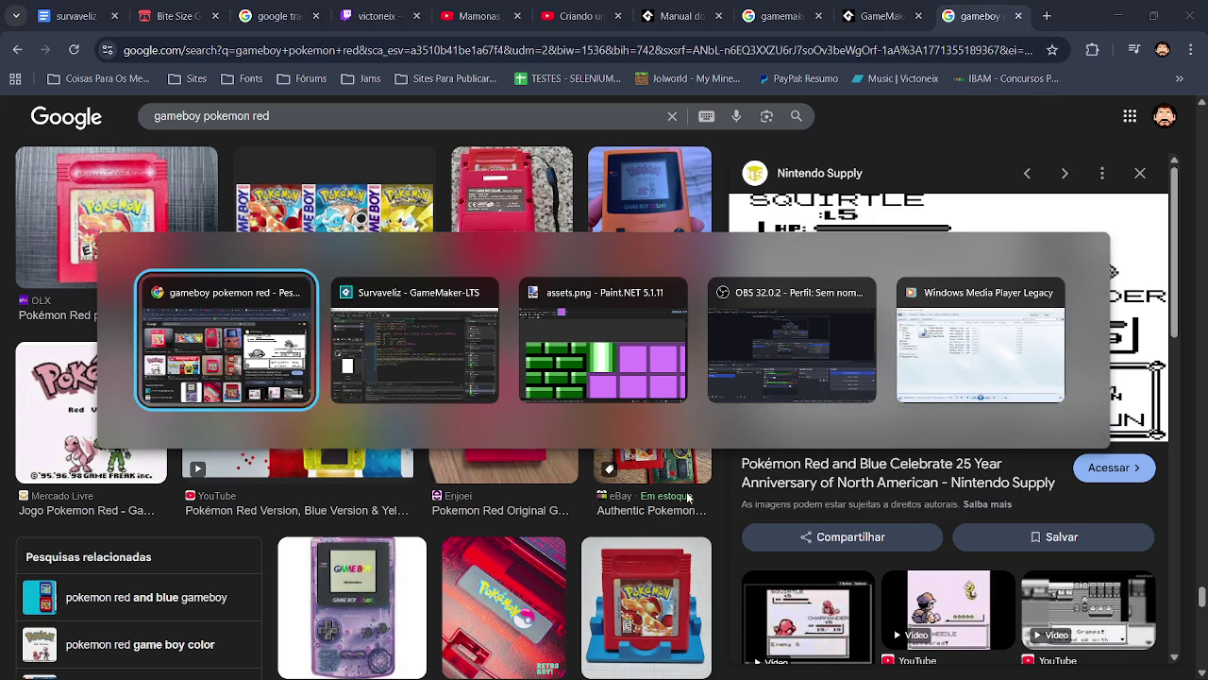
{"action": "key", "text": "alt+Tab"}
Erase the four corner pixels of the spr_life image
{"action": "double_click", "coordinate": [1029, 594]}
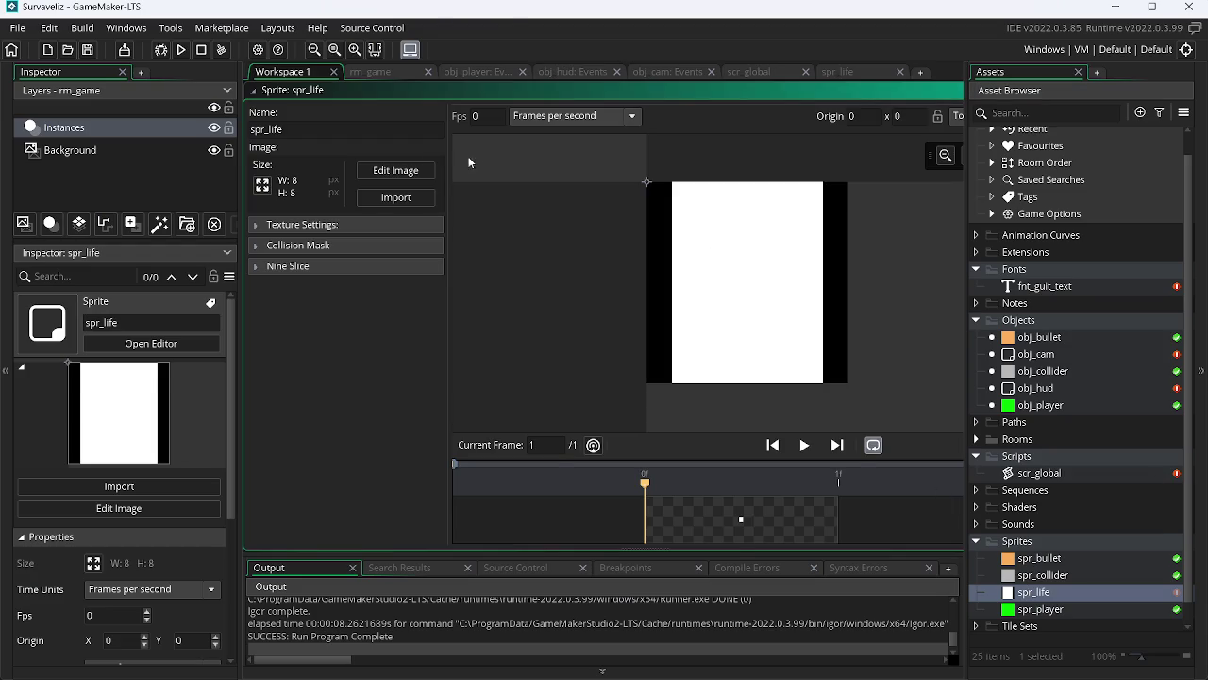
{"action": "left_click", "coordinate": [395, 175]}
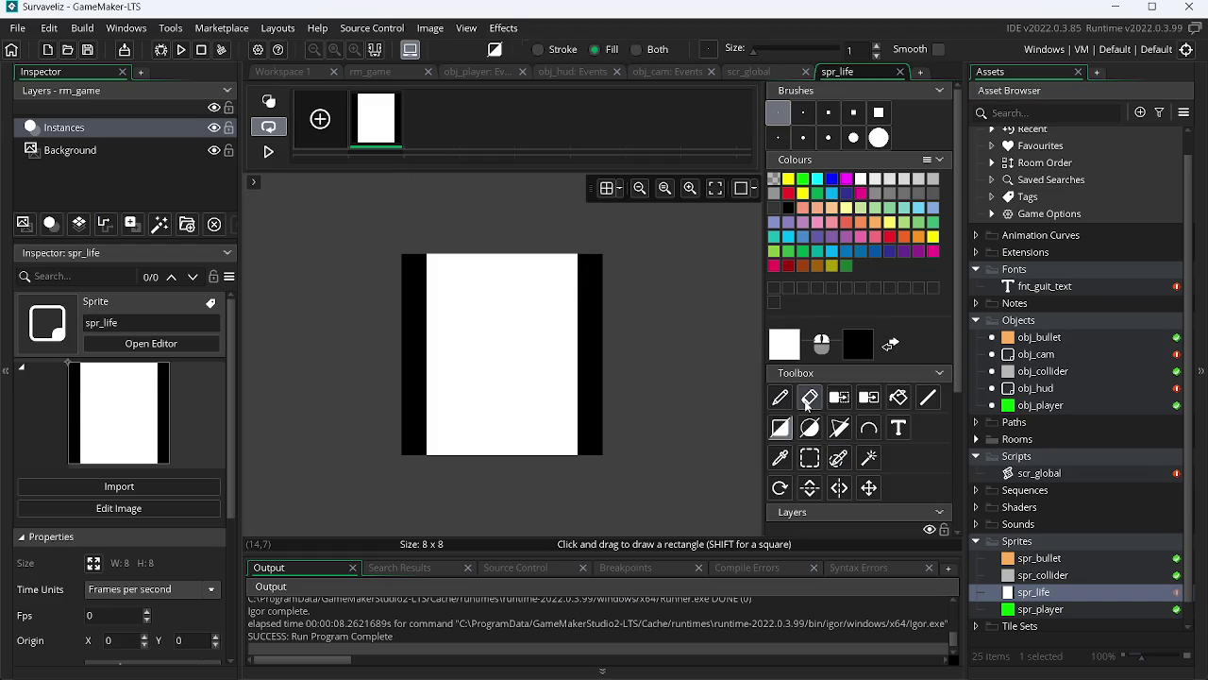
{"action": "left_click", "coordinate": [807, 404]}
{"action": "left_click", "coordinate": [415, 264]}
{"action": "left_click", "coordinate": [414, 442]}
{"action": "left_click", "coordinate": [595, 441]}
{"action": "left_click", "coordinate": [593, 266]}
Paint and bucket-fill all remaining white pixels of the sprite black
{"action": "left_click", "coordinate": [780, 398]}
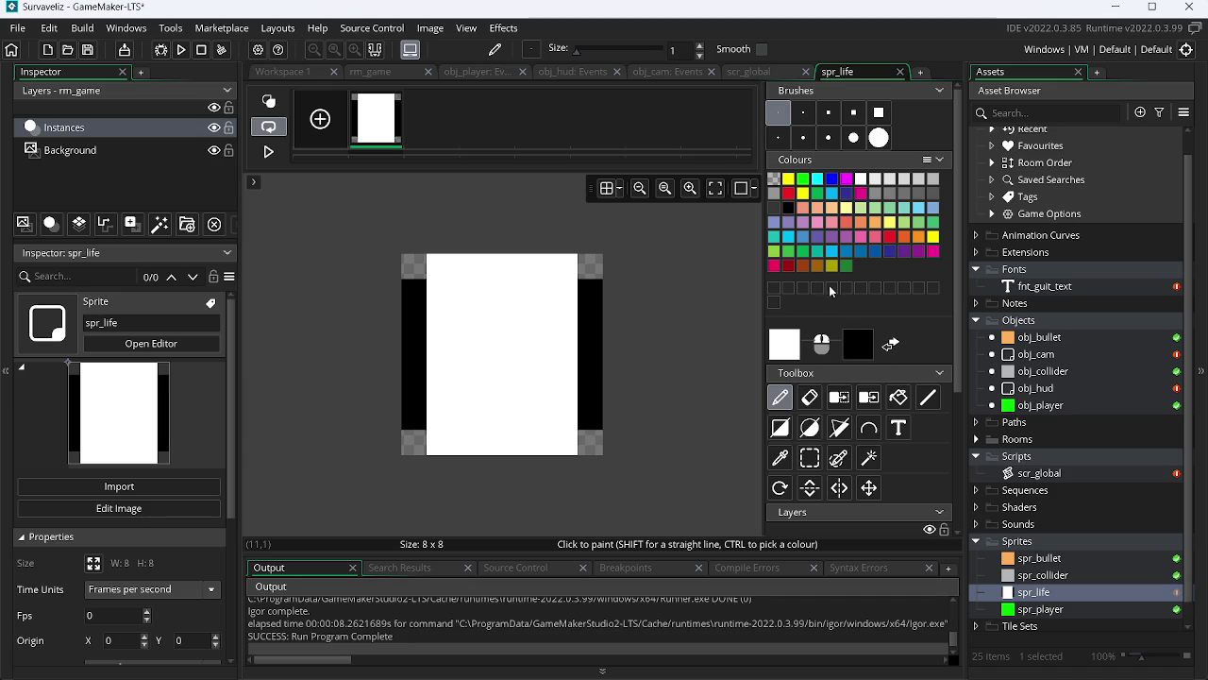
{"action": "left_click", "coordinate": [789, 210]}
{"action": "mouse_move", "coordinate": [439, 444]}
{"action": "left_mouse_down"}
{"action": "mouse_move", "coordinate": [503, 253]}
{"action": "mouse_move", "coordinate": [548, 453]}
{"action": "mouse_move", "coordinate": [540, 442]}
{"action": "left_mouse_up"}
{"action": "left_click_drag", "start_coordinate": [464, 444], "coordinate": [491, 417]}
{"action": "left_click_drag", "start_coordinate": [477, 274], "coordinate": [515, 401]}
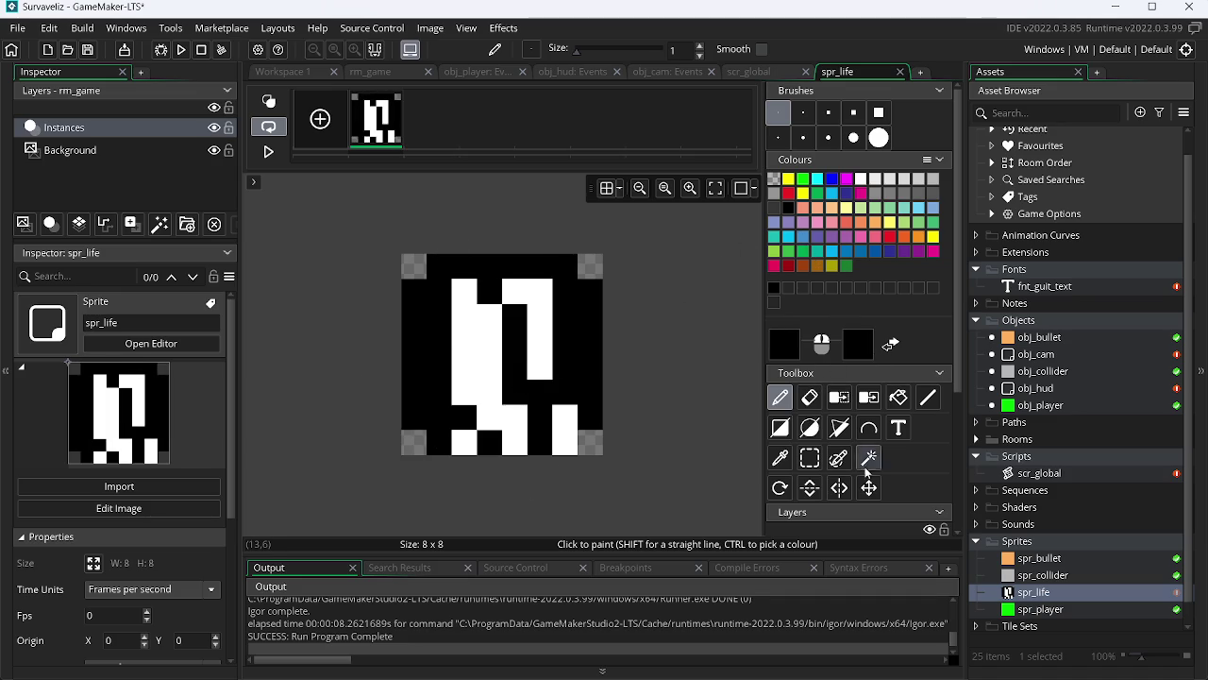
{"action": "left_click", "coordinate": [898, 398]}
{"action": "left_click", "coordinate": [496, 317]}
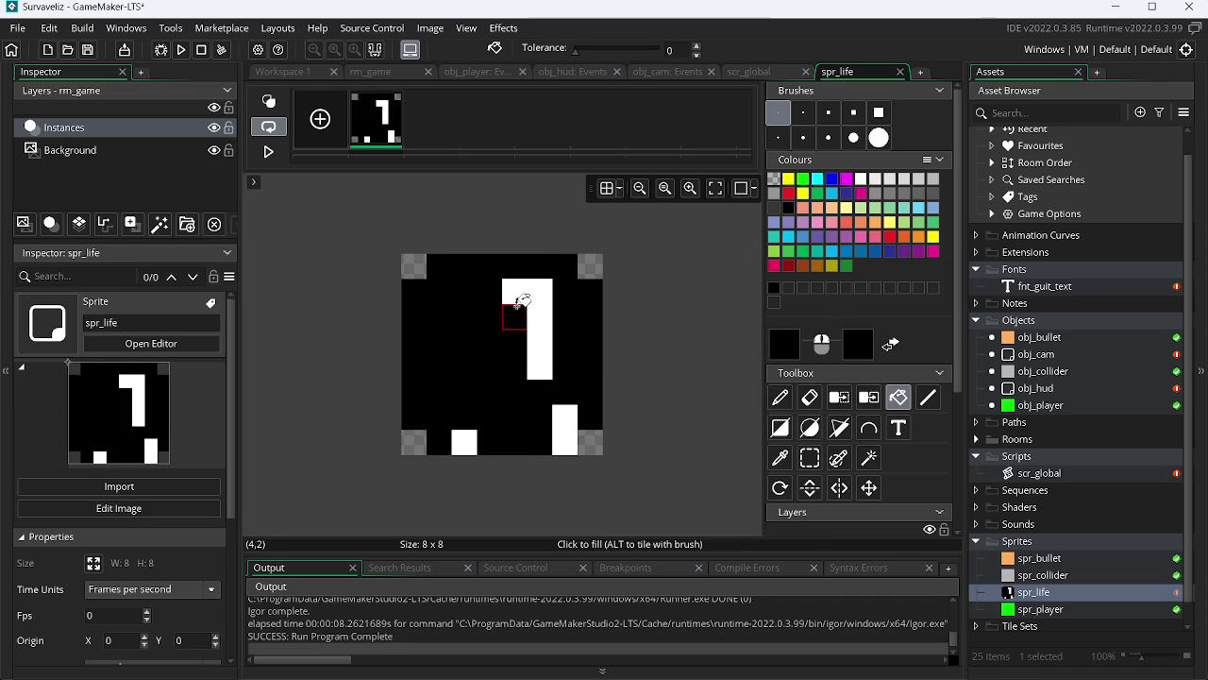
{"action": "left_click", "coordinate": [559, 415]}
{"action": "left_click", "coordinate": [540, 319]}
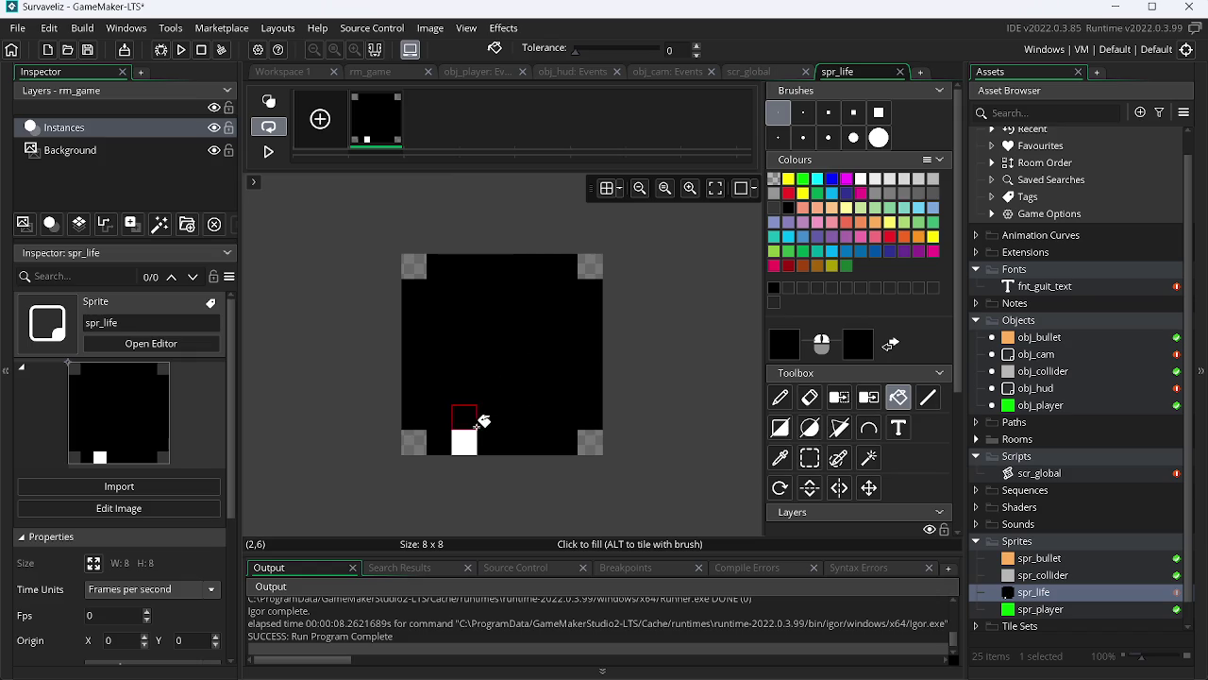
{"action": "left_click", "coordinate": [466, 440]}
Test-run the game with the black sprite and reopen spr_life's properties
{"action": "left_click", "coordinate": [183, 52]}
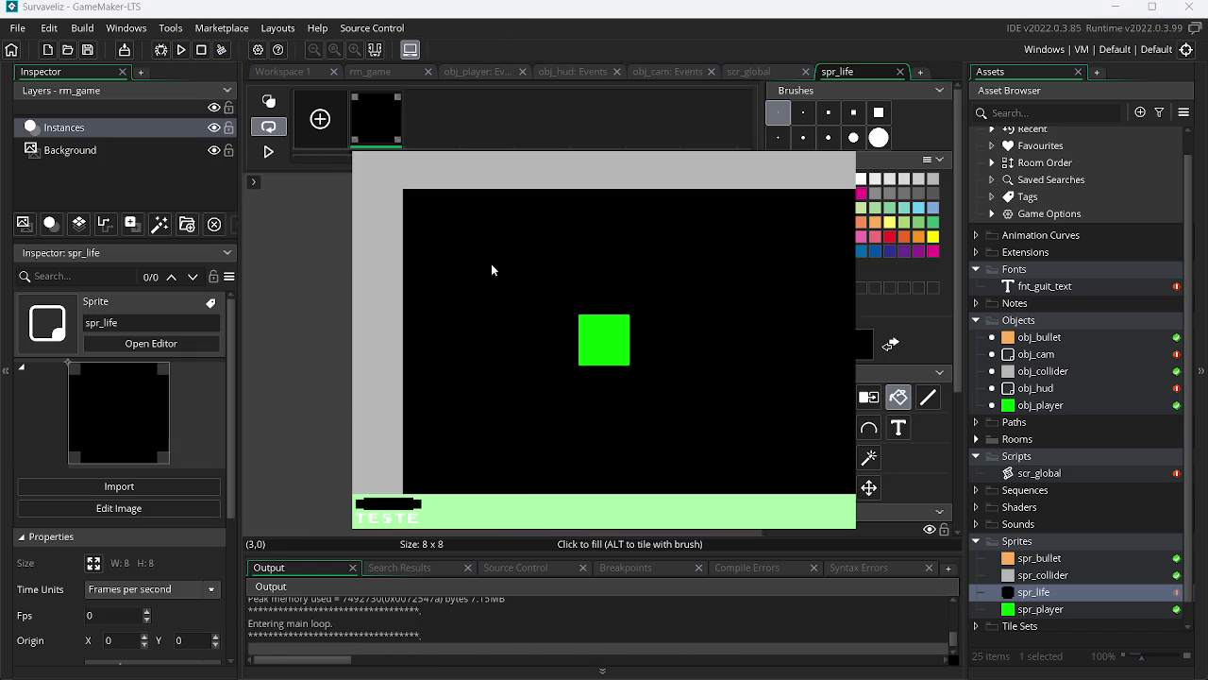
{"action": "key", "text": "Escape"}
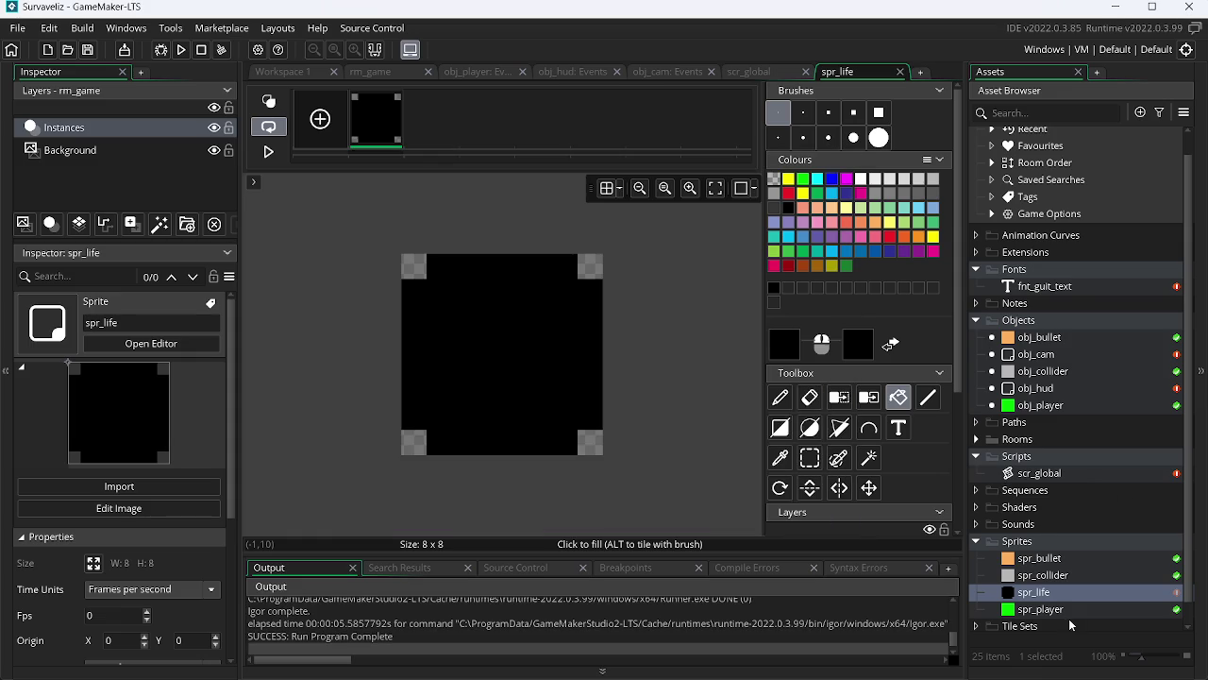
{"action": "double_click", "coordinate": [1048, 592]}
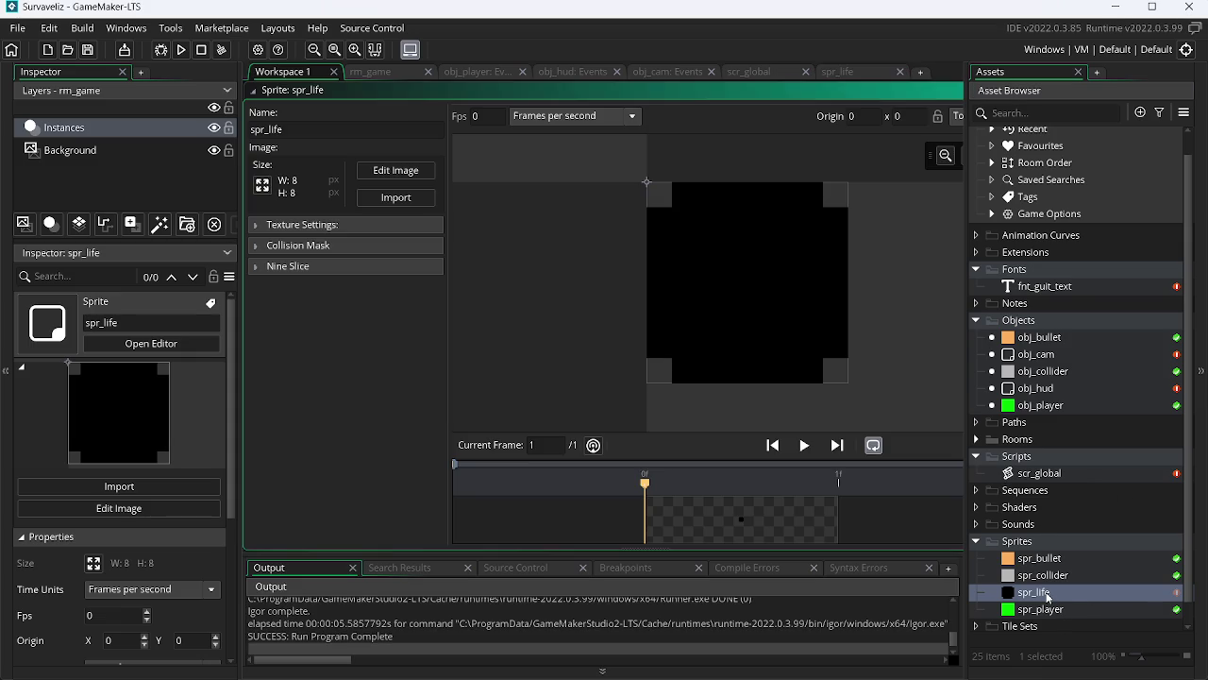
Set spr_life's left, top, right and bottom nine-slice guides to 1 pixel
{"action": "left_click", "coordinate": [255, 267]}
{"action": "left_click_drag", "start_coordinate": [521, 272], "coordinate": [553, 276]}
{"action": "left_click_drag", "start_coordinate": [607, 179], "coordinate": [608, 200]}
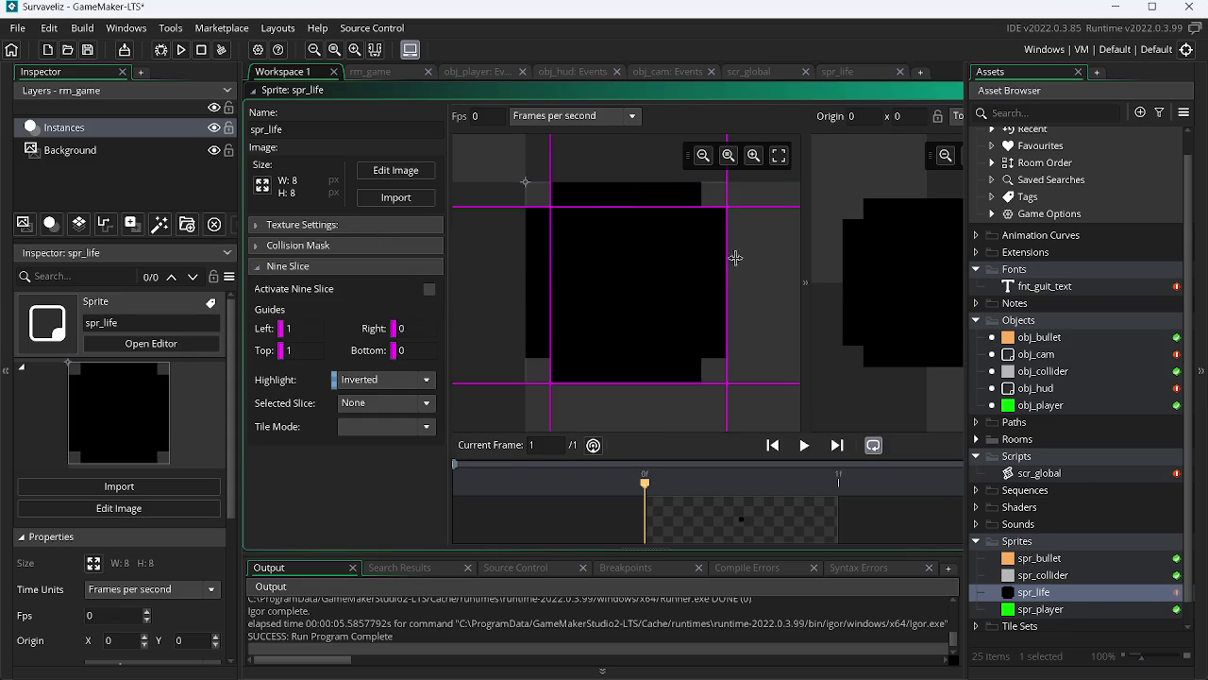
{"action": "left_click_drag", "start_coordinate": [725, 263], "coordinate": [708, 261]}
{"action": "left_click_drag", "start_coordinate": [647, 384], "coordinate": [651, 356]}
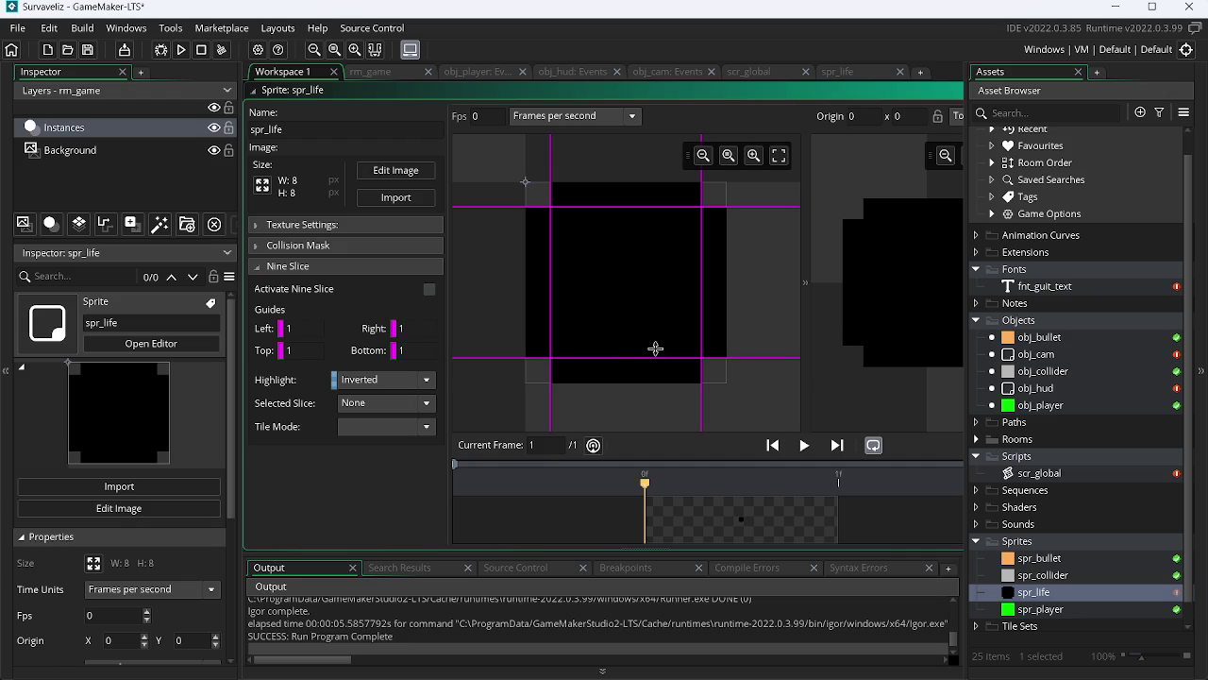
Set the centre slice to Repeat, activate nine-slicing, and test-run the game
{"action": "left_click", "coordinate": [377, 404]}
{"action": "left_click", "coordinate": [383, 498]}
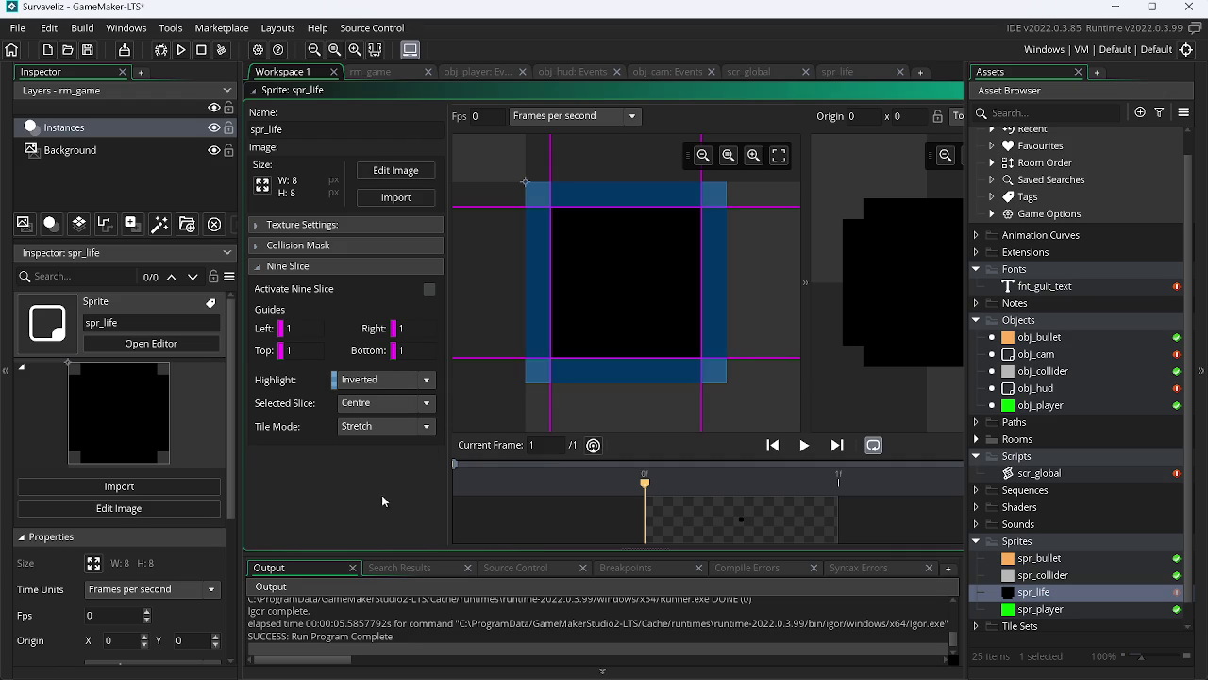
{"action": "left_click", "coordinate": [399, 427]}
{"action": "left_click", "coordinate": [383, 460]}
{"action": "left_click", "coordinate": [182, 49]}
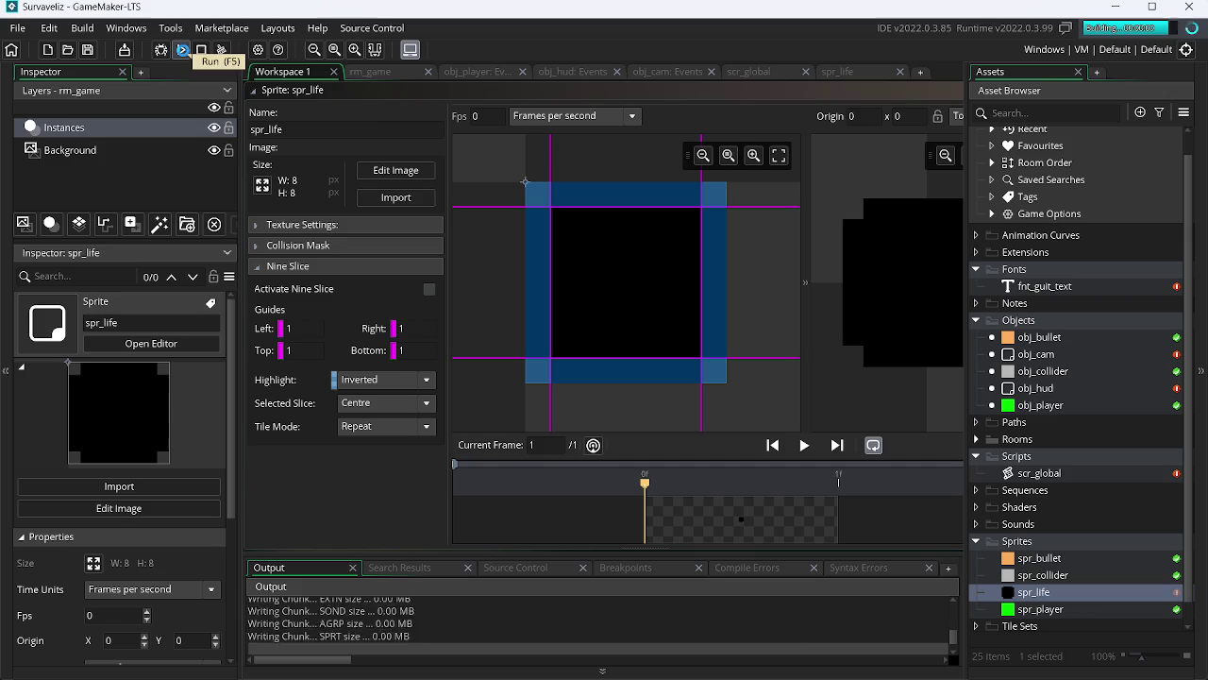
{"action": "key", "text": "Escape"}
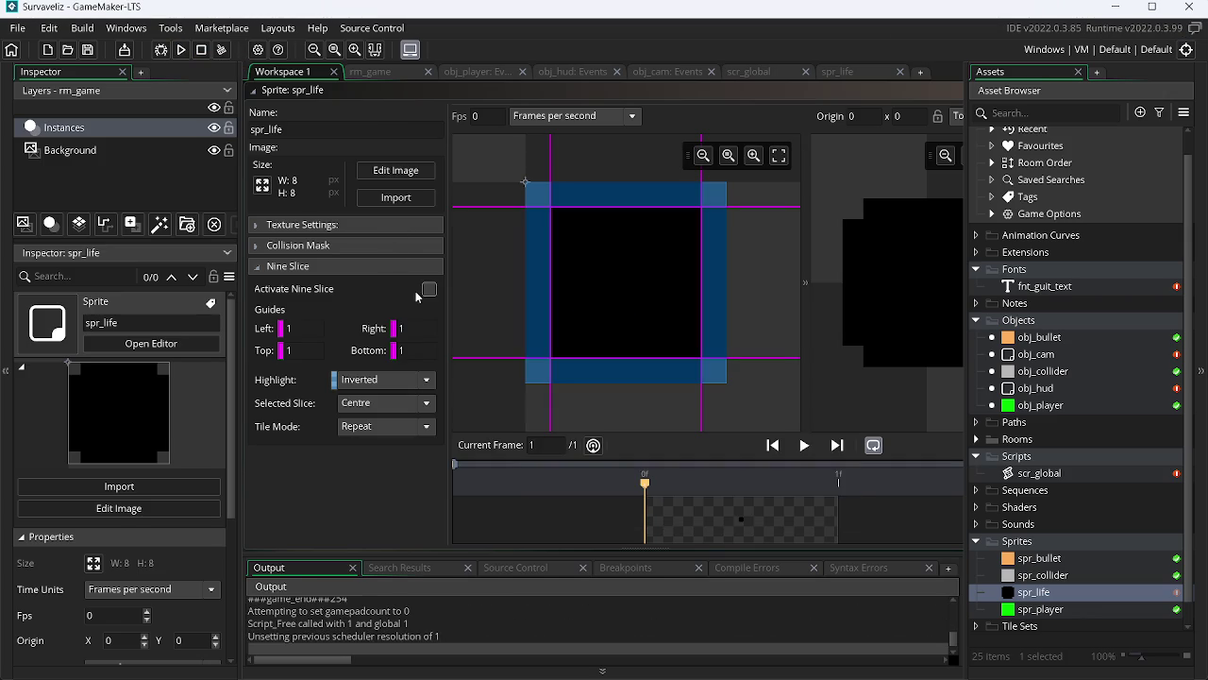
{"action": "left_click", "coordinate": [185, 51]}
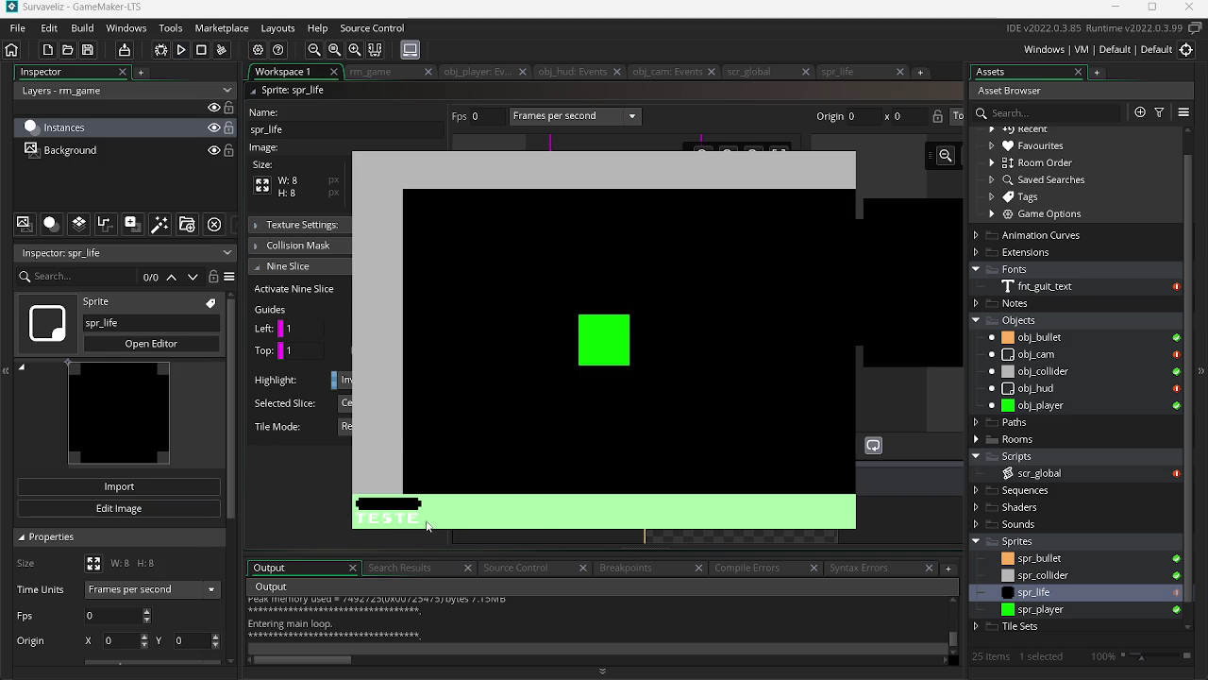
{"action": "key", "text": "Escape"}
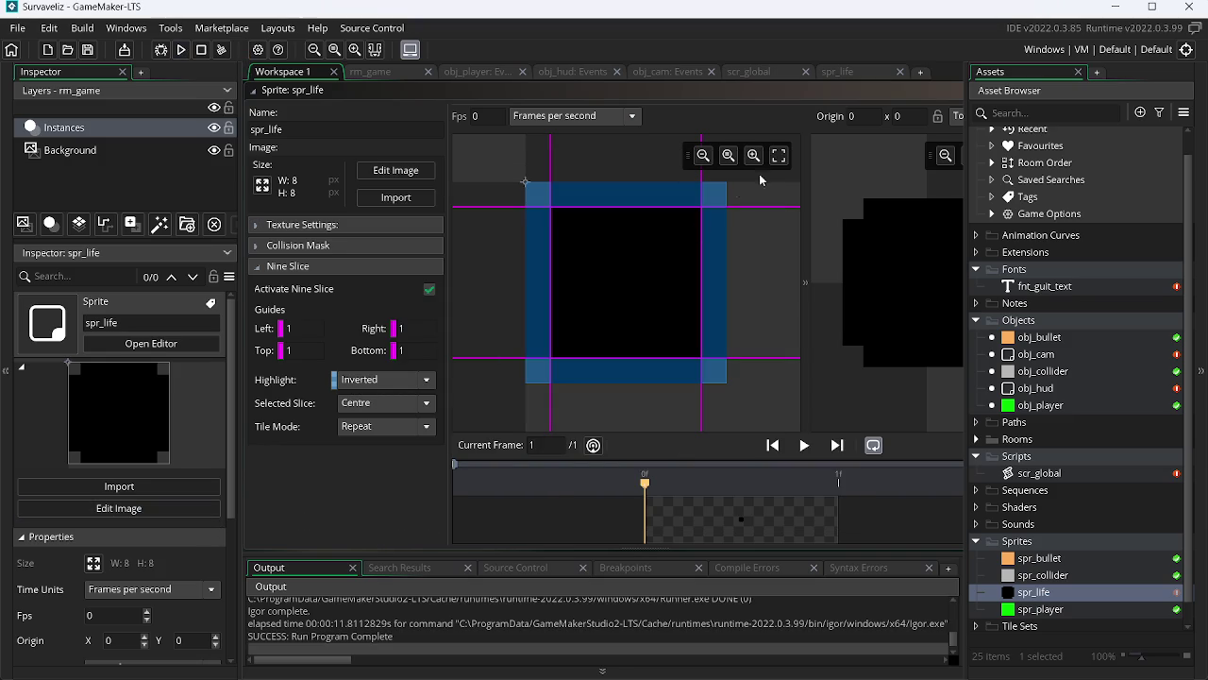
Change global.lifebar_h from 20 to 100 in scr_global and test-run the game
{"action": "left_click", "coordinate": [748, 73]}
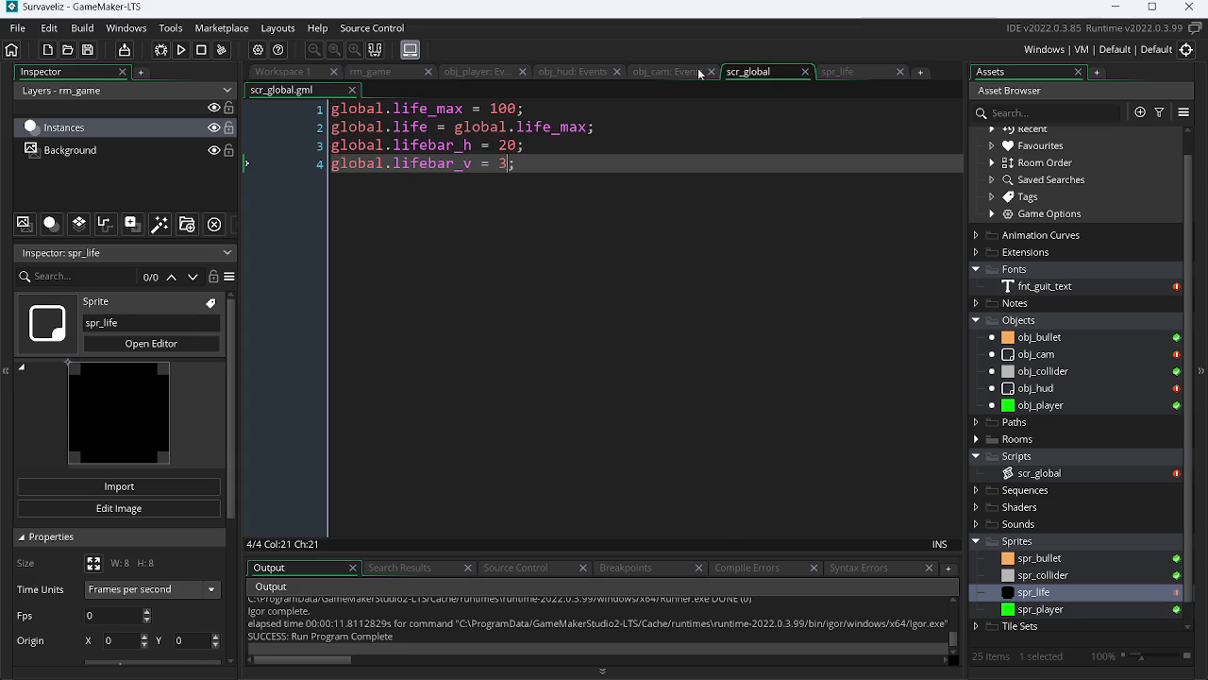
{"action": "left_click", "coordinate": [509, 145]}
{"action": "key", "text": "BackSpace"}
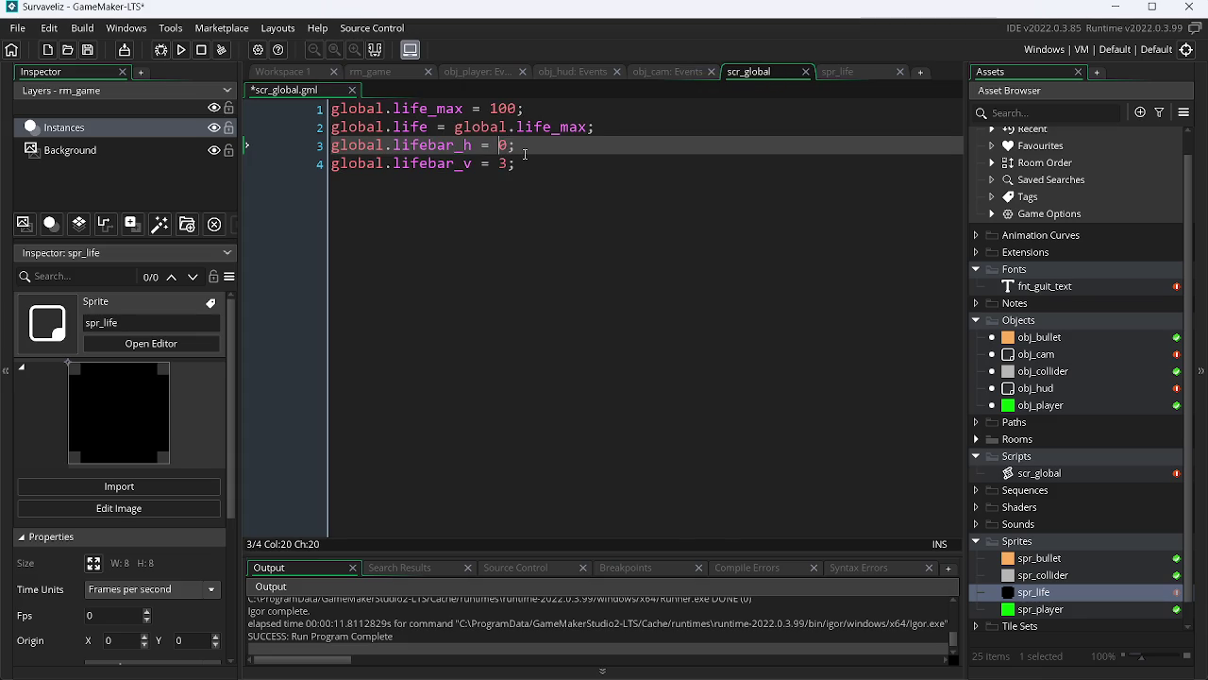
{"action": "type", "text": "10"}
{"action": "key", "text": "F5"}
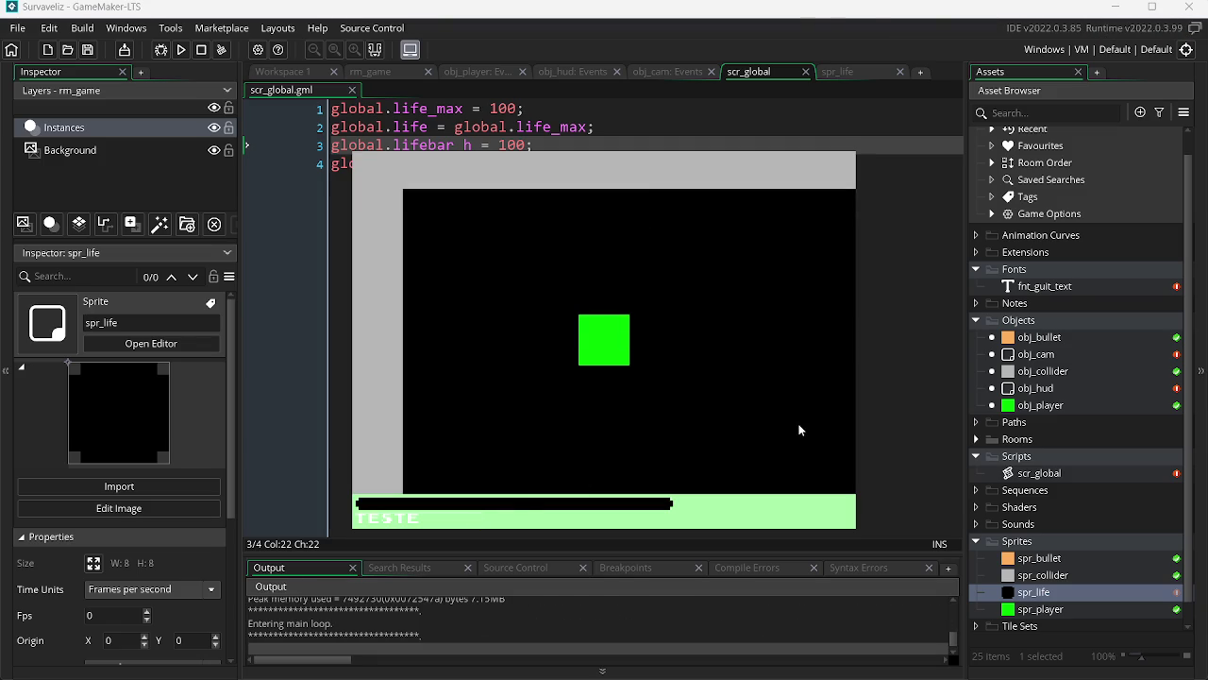
{"action": "key", "text": "Escape"}
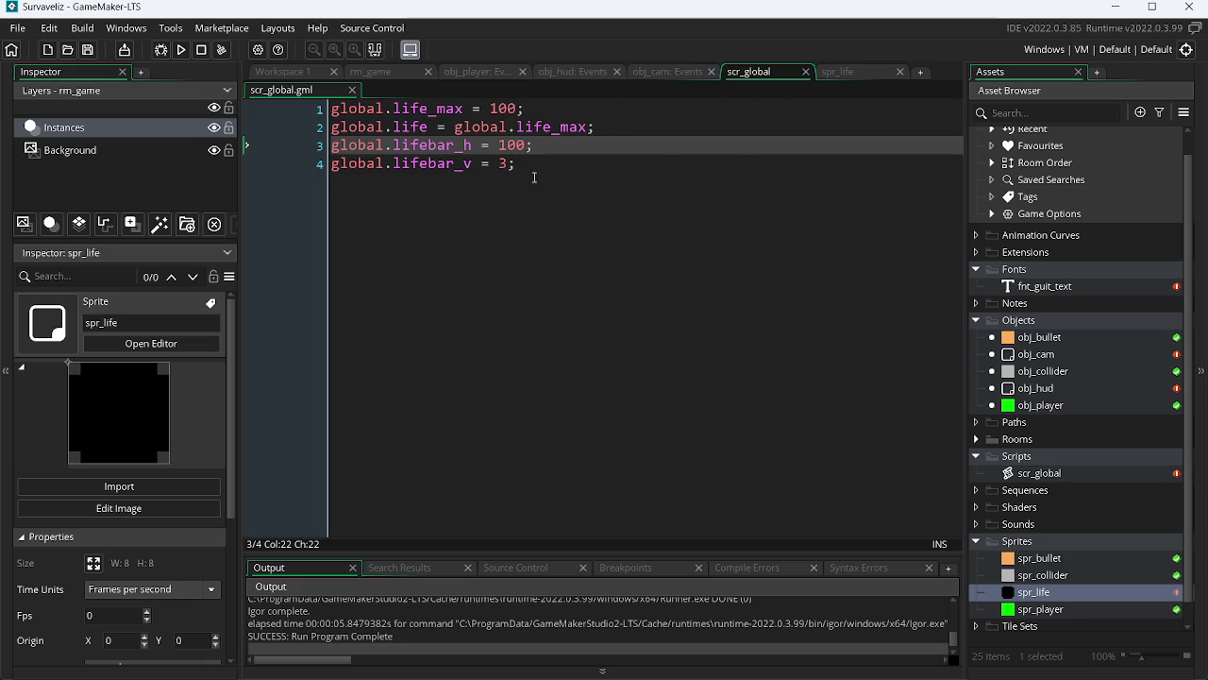
{"action": "left_click", "coordinate": [517, 108]}
{"action": "key", "text": "BackSpace"}
{"action": "key", "text": "BackSpace"}
{"action": "key", "text": "BackSpace"}
{"action": "type", "text": "50"}
{"action": "key", "text": "F5"}
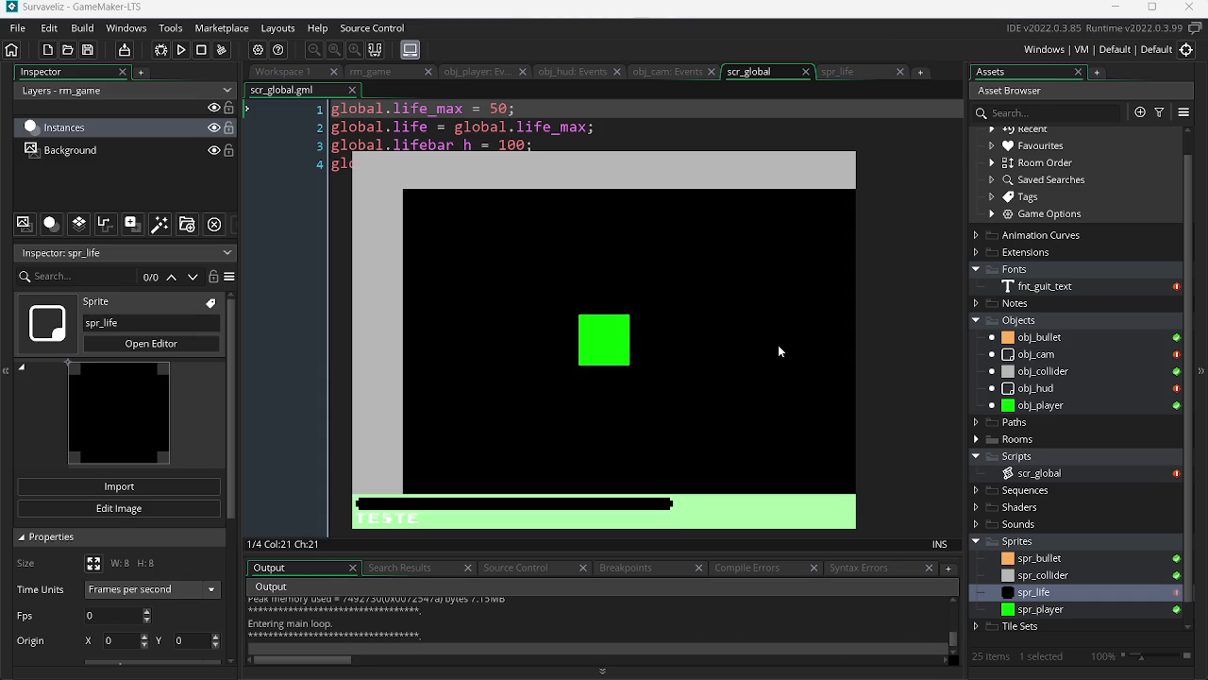
{"action": "key", "text": "Escape"}
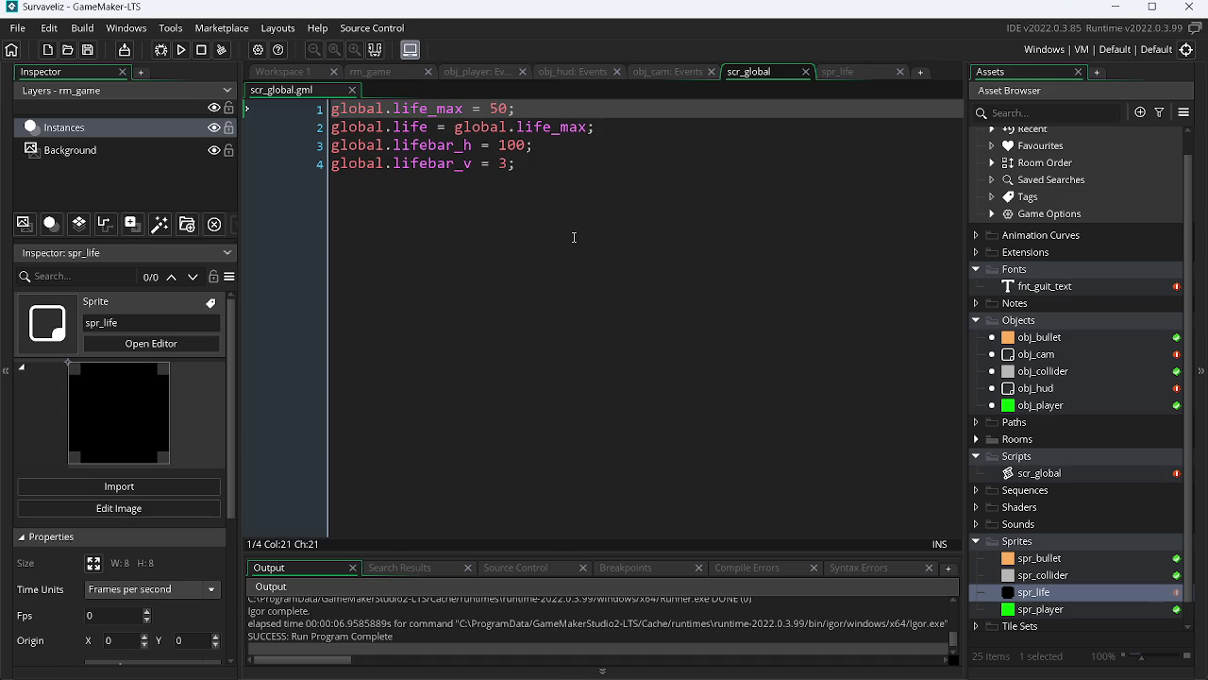
{"action": "left_click", "coordinate": [669, 79]}
{"action": "left_click", "coordinate": [595, 75]}
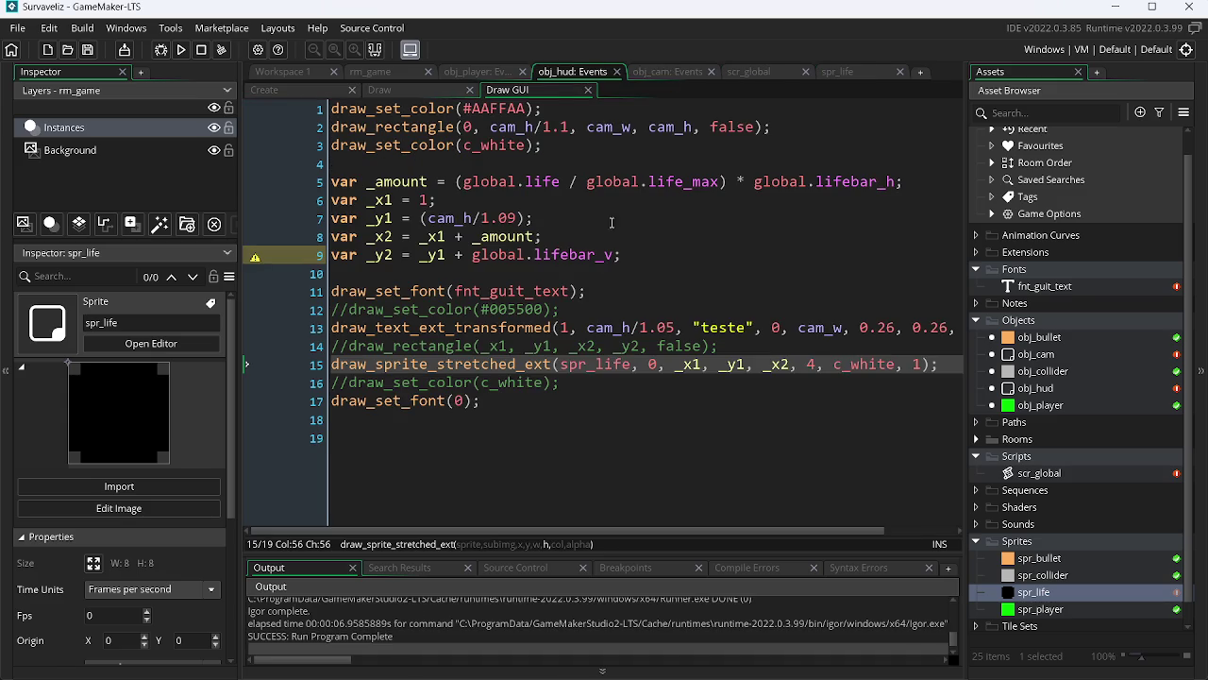
{"action": "left_click", "coordinate": [732, 376]}
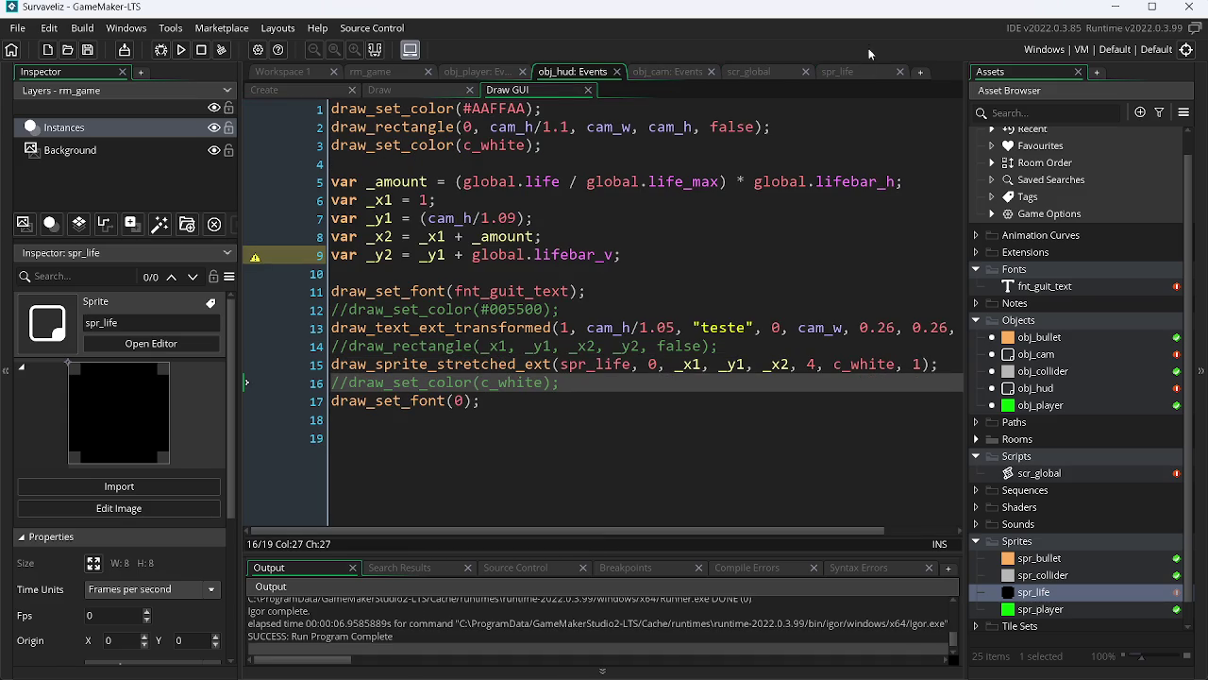
{"action": "left_click", "coordinate": [840, 73]}
{"action": "left_click", "coordinate": [760, 74]}
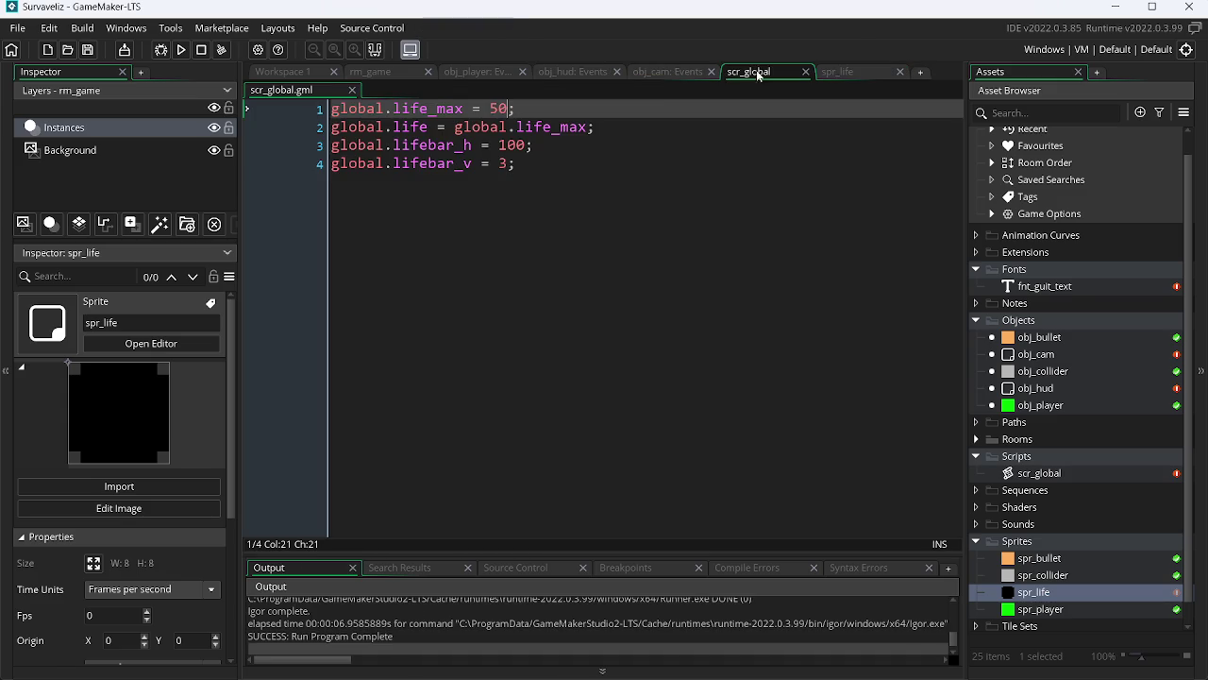
{"action": "left_click", "coordinate": [499, 108]}
{"action": "key", "text": "BackSpace"}
{"action": "type", "text": "2"}
{"action": "key", "text": "F5"}
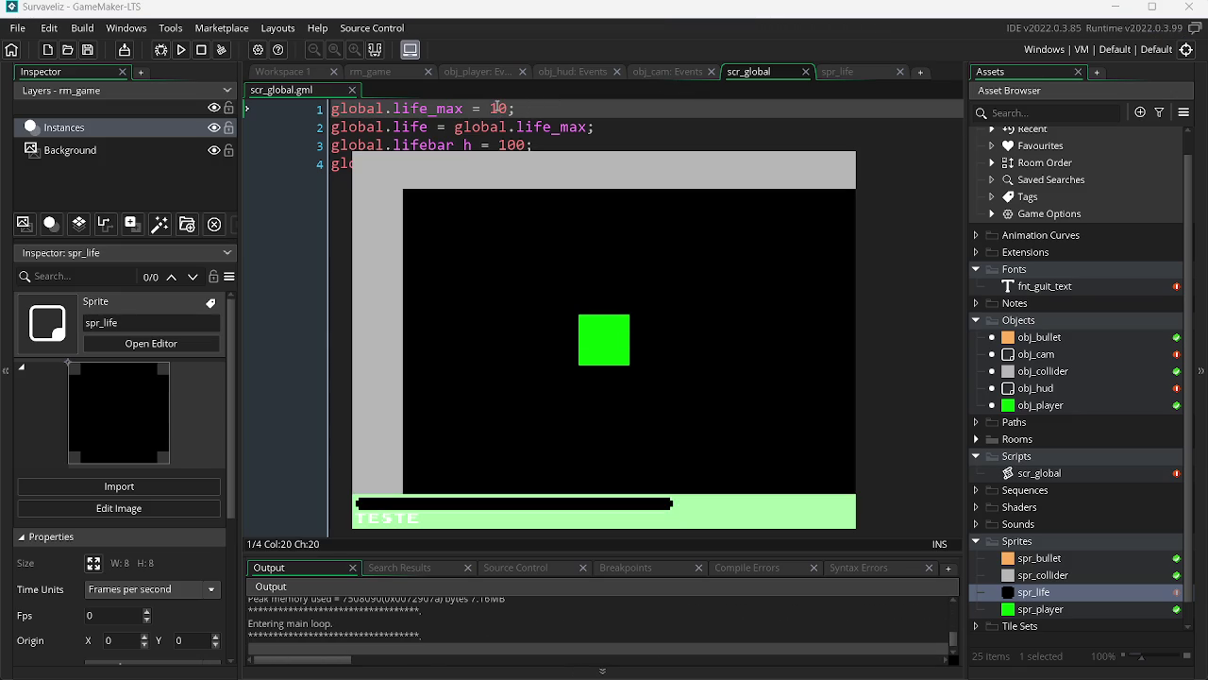
{"action": "key", "text": "Delete"}
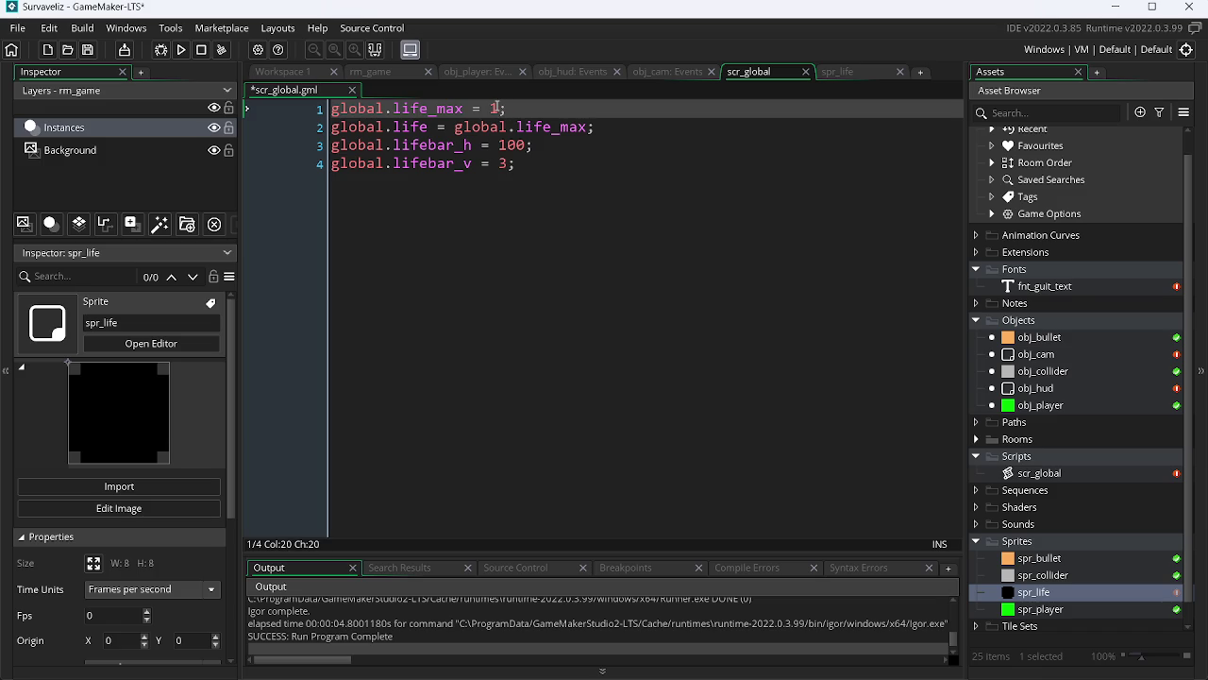
{"action": "type", "text": "00"}
{"action": "key", "text": "ctrl+s"}
Add 'global.life -= 50;' to obj_player's Create event, test-run, then return to Chrome
{"action": "left_click", "coordinate": [498, 71]}
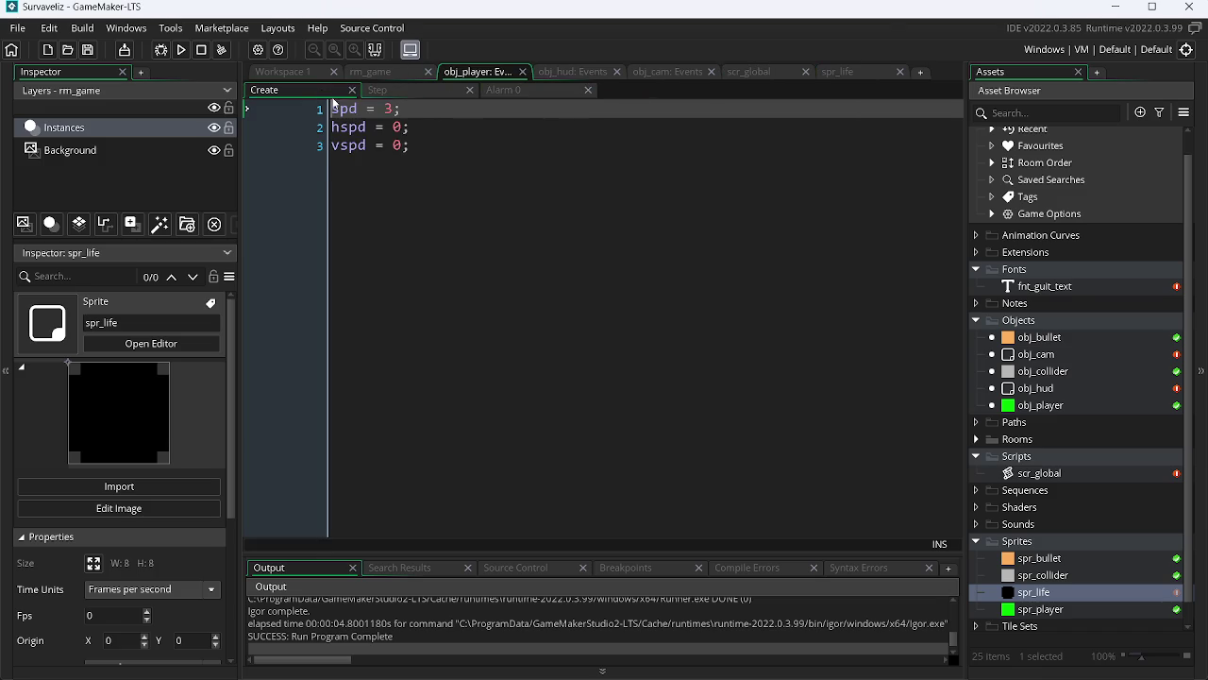
{"action": "left_click", "coordinate": [455, 138]}
{"action": "key", "text": "Return"}
{"action": "type", "text": "global."}
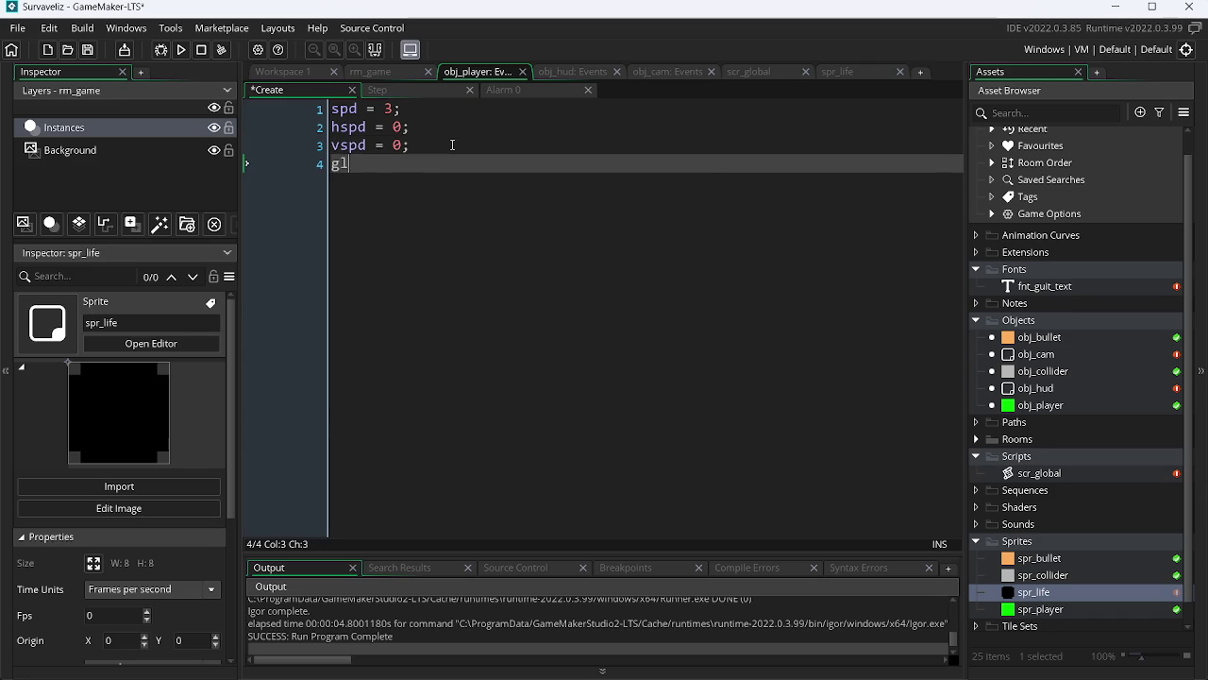
{"action": "key", "text": "Down"}
{"action": "key", "text": "Down"}
{"action": "key", "text": "Up"}
{"action": "key", "text": "Up"}
{"action": "key", "text": "Return"}
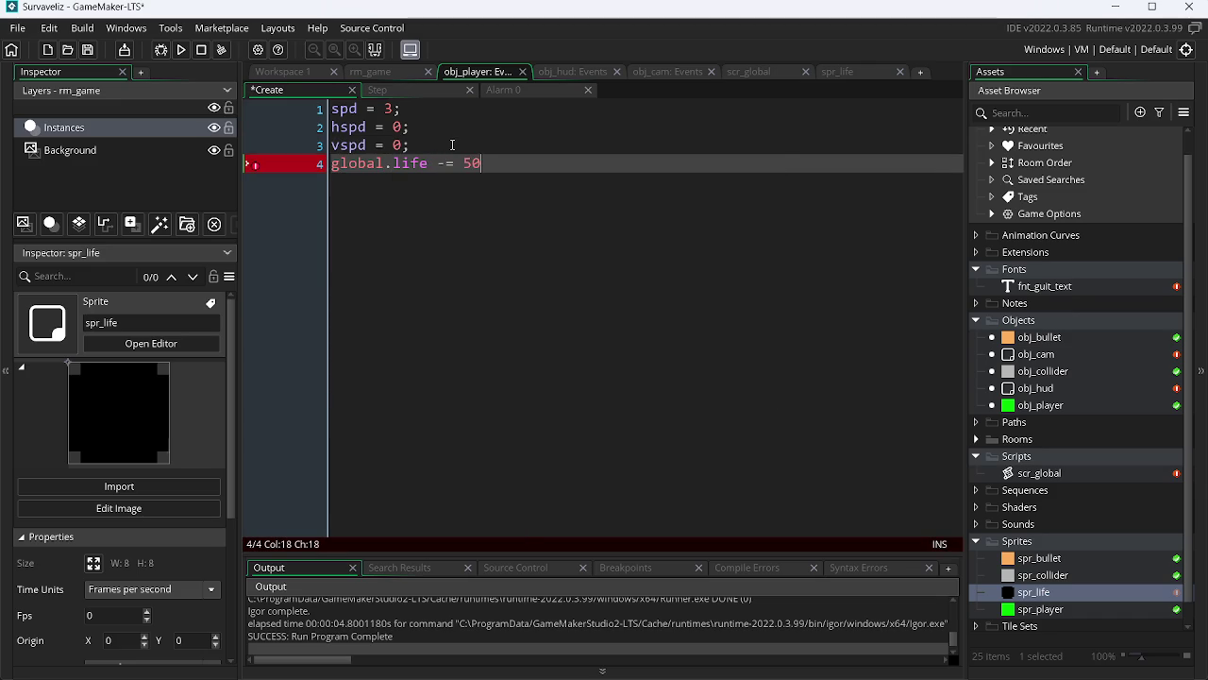
{"action": "key", "text": "F5"}
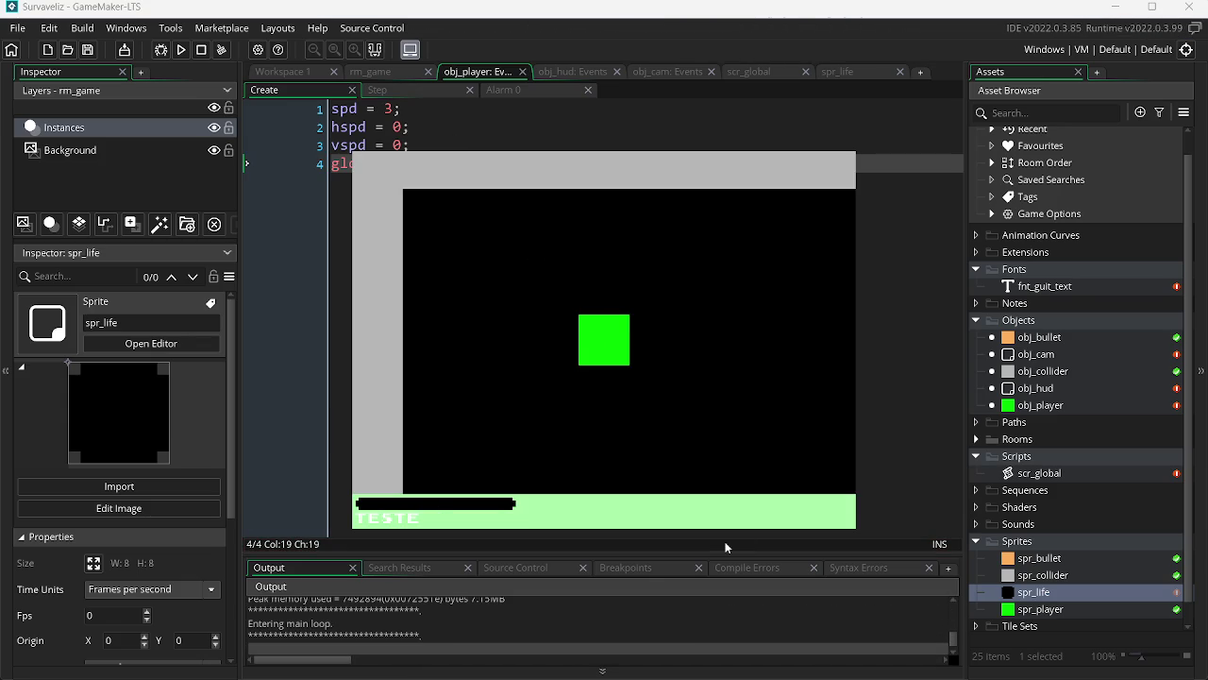
{"action": "key", "text": "alt+F4"}
{"action": "key", "text": "alt+Tab"}
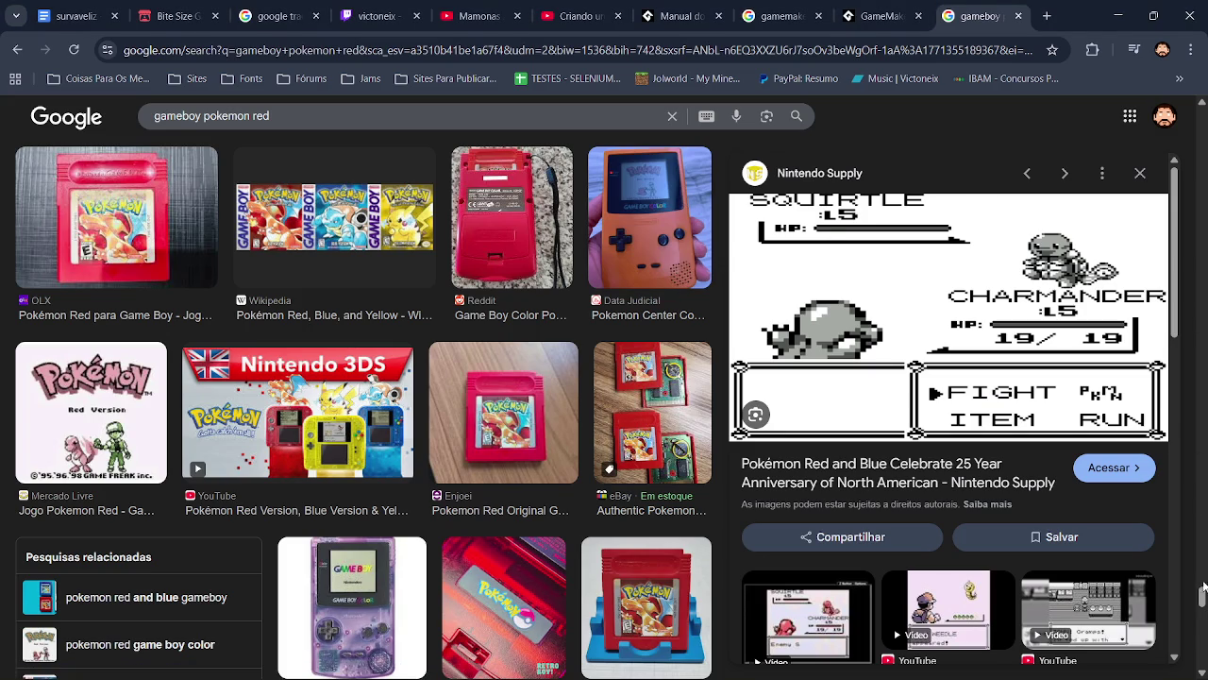
Browse the Pokémon Red image results and close the image preview
{"action": "scroll", "coordinate": [1203, 590], "scroll_direction": "down", "scroll_amount": 15}
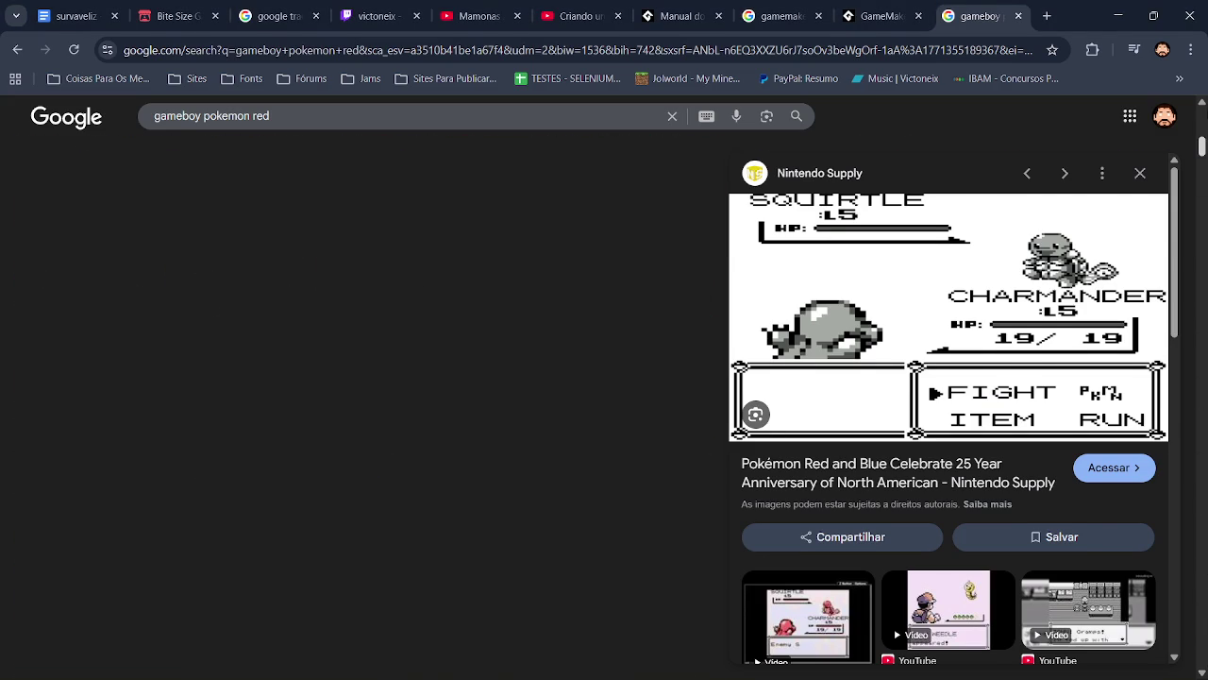
{"action": "scroll", "coordinate": [604, 425], "scroll_direction": "up", "scroll_amount": 5}
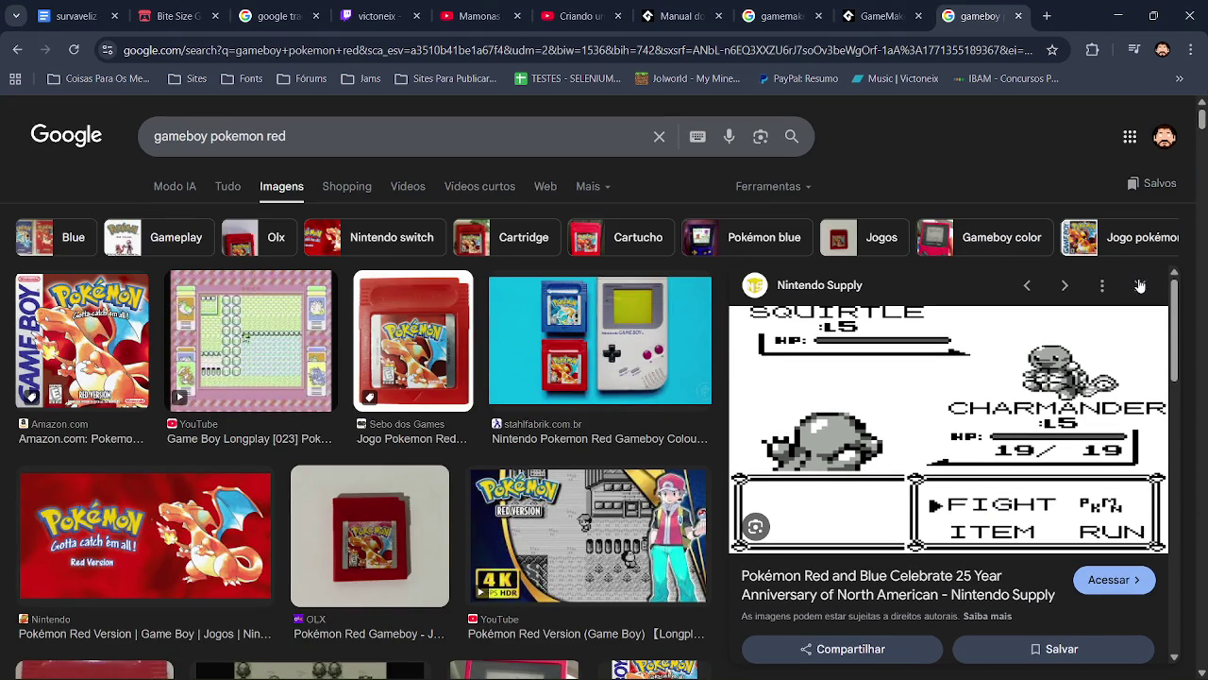
{"action": "left_click", "coordinate": [1139, 288]}
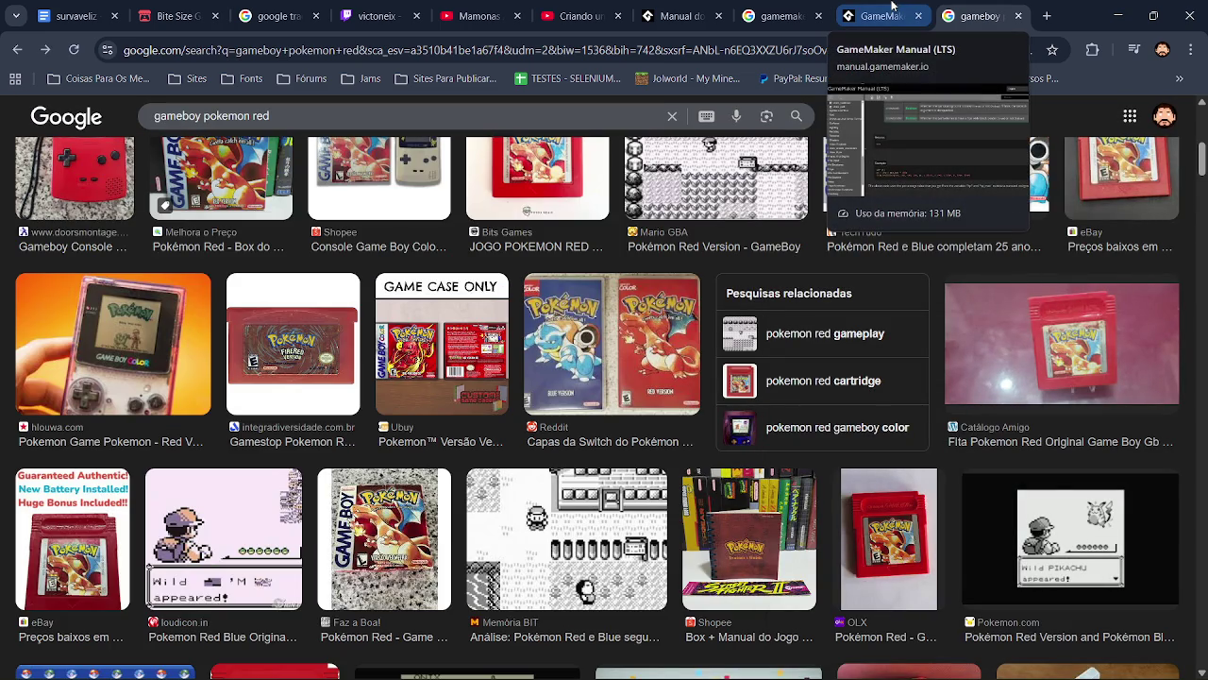
{"action": "scroll", "coordinate": [1200, 130], "scroll_direction": "up", "scroll_amount": 8}
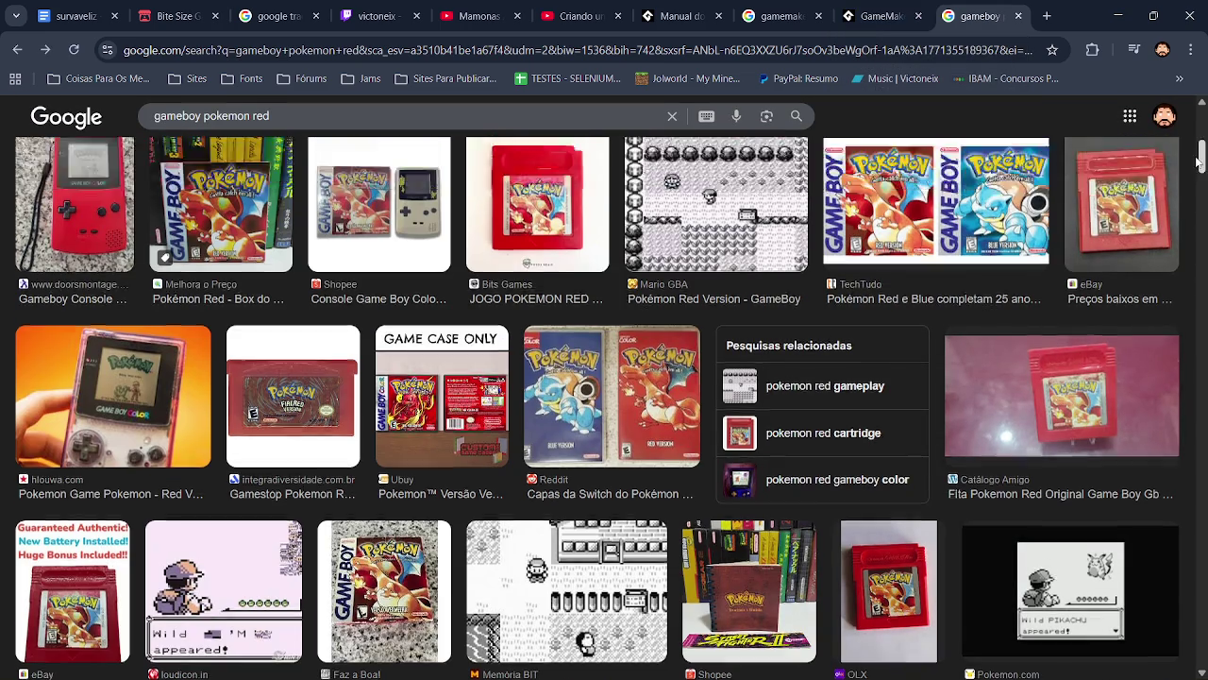
Play the Pokémon Red longplay from the Vídeos results, pausing on a battle screen, then close it
{"action": "left_click", "coordinate": [403, 190]}
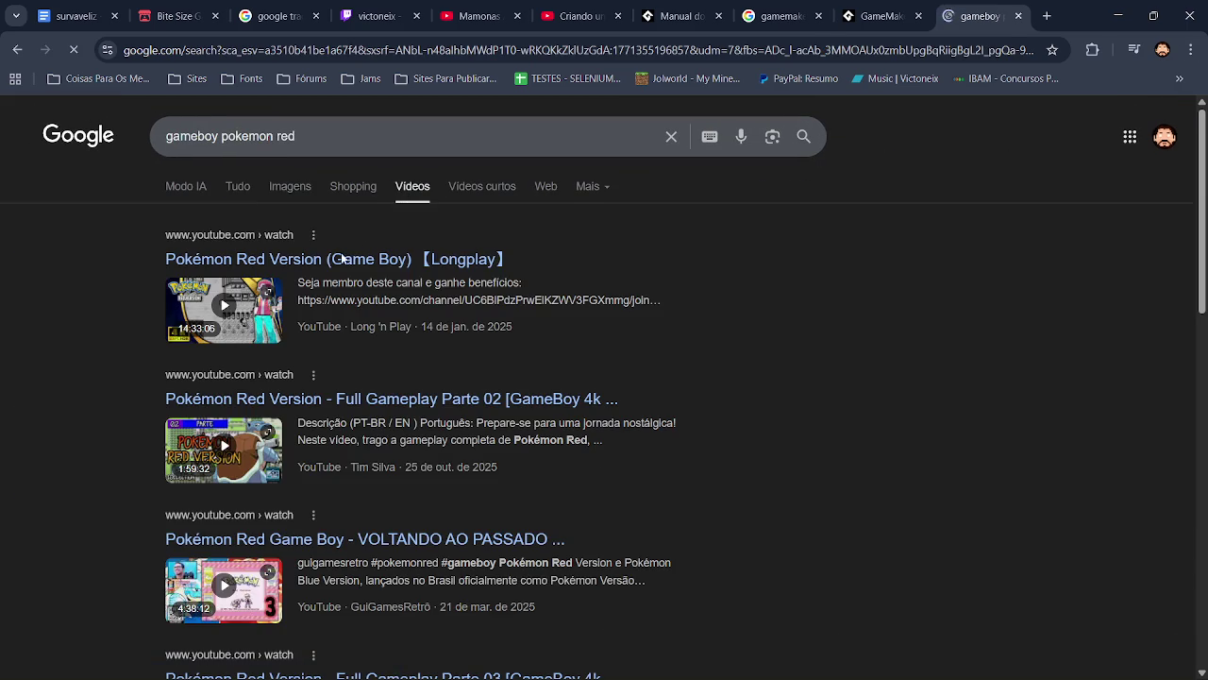
{"action": "left_click", "coordinate": [243, 336]}
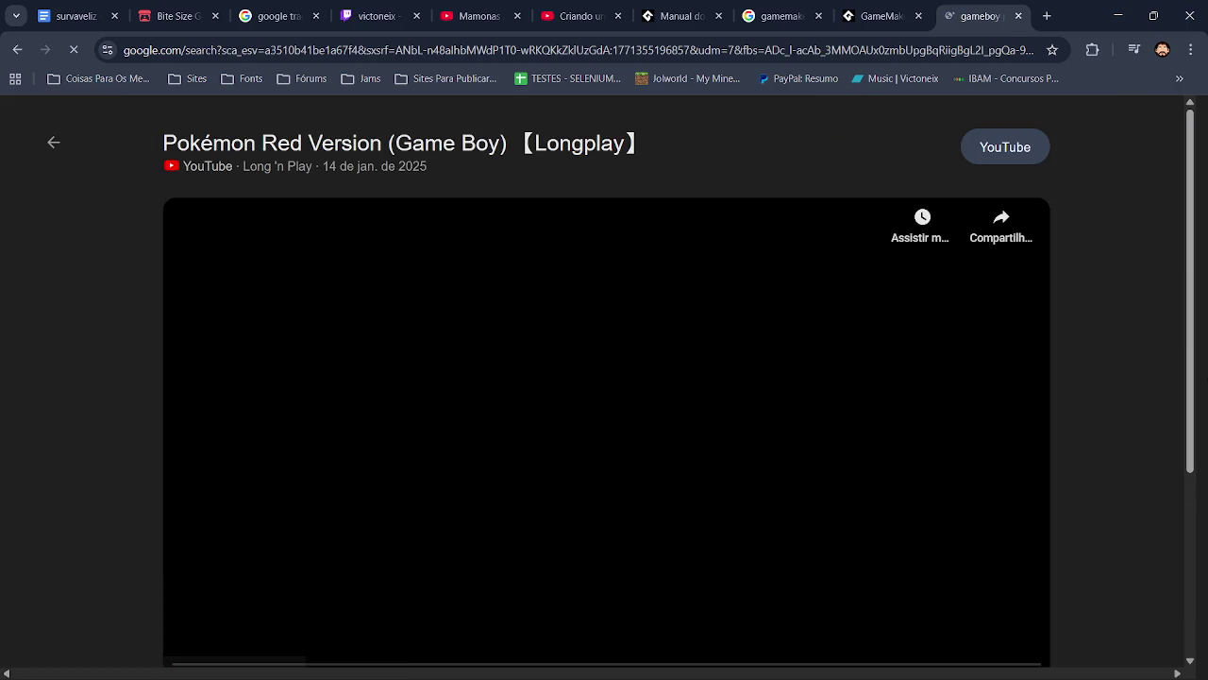
{"action": "scroll", "coordinate": [1179, 406], "scroll_direction": "down", "scroll_amount": 1}
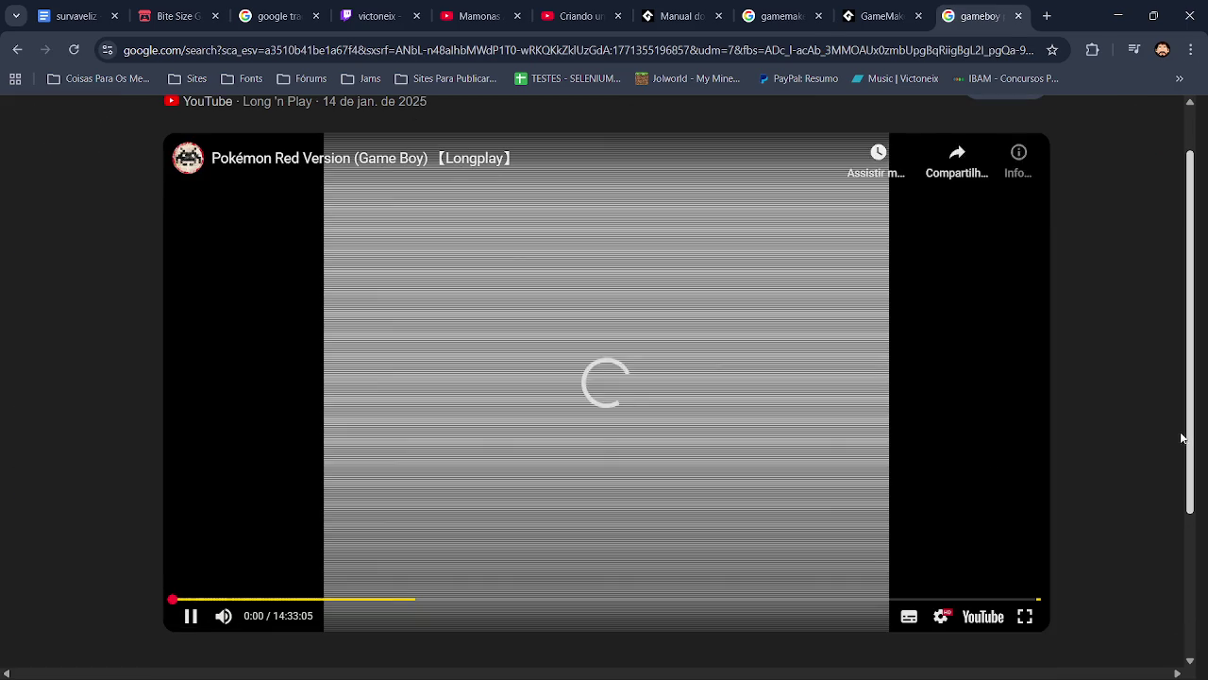
{"action": "left_click", "coordinate": [207, 600]}
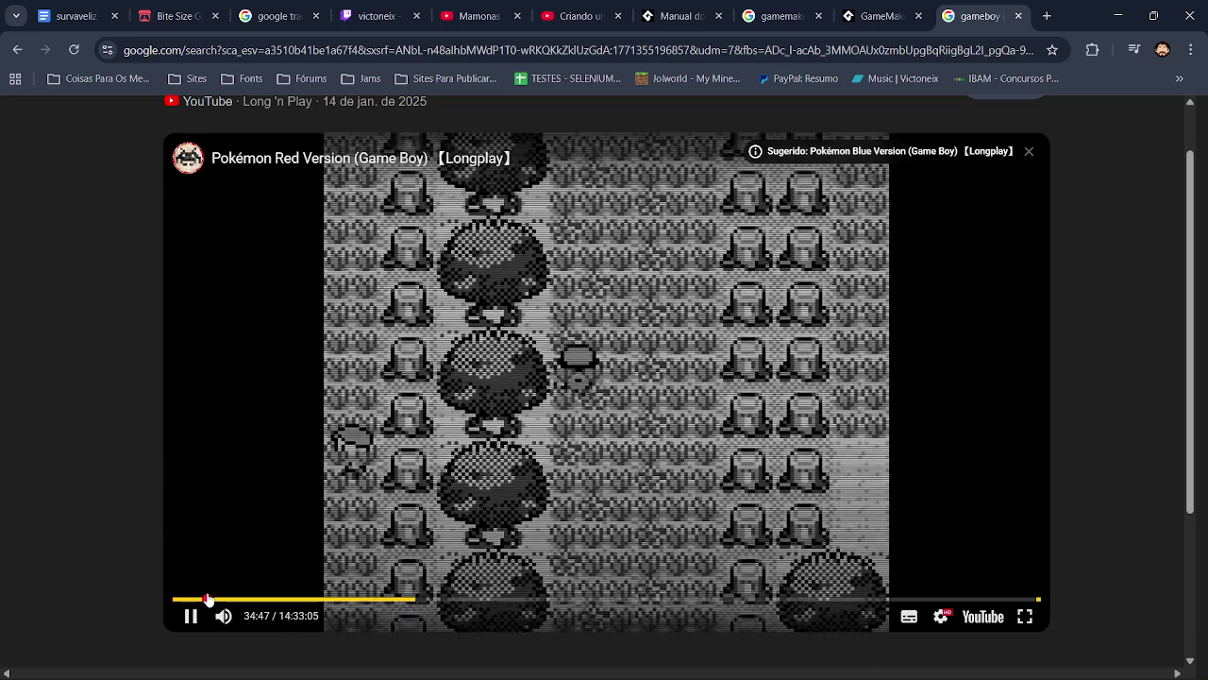
{"action": "left_click", "coordinate": [195, 599]}
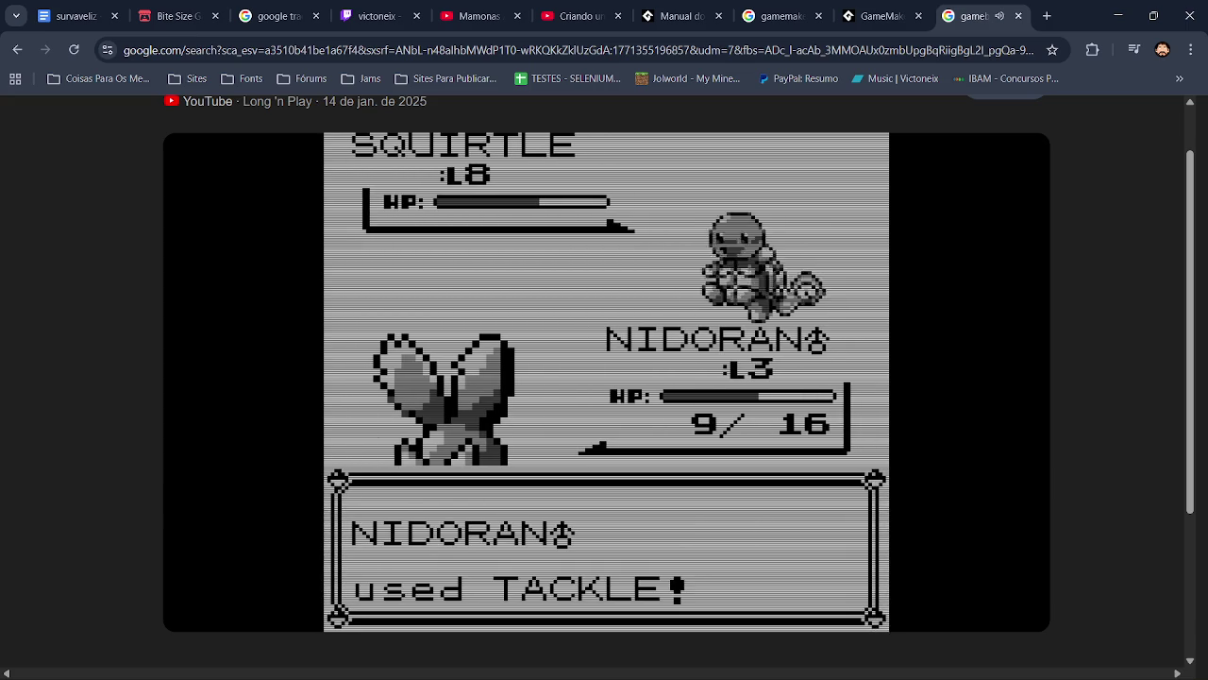
{"action": "left_click", "coordinate": [1009, 242]}
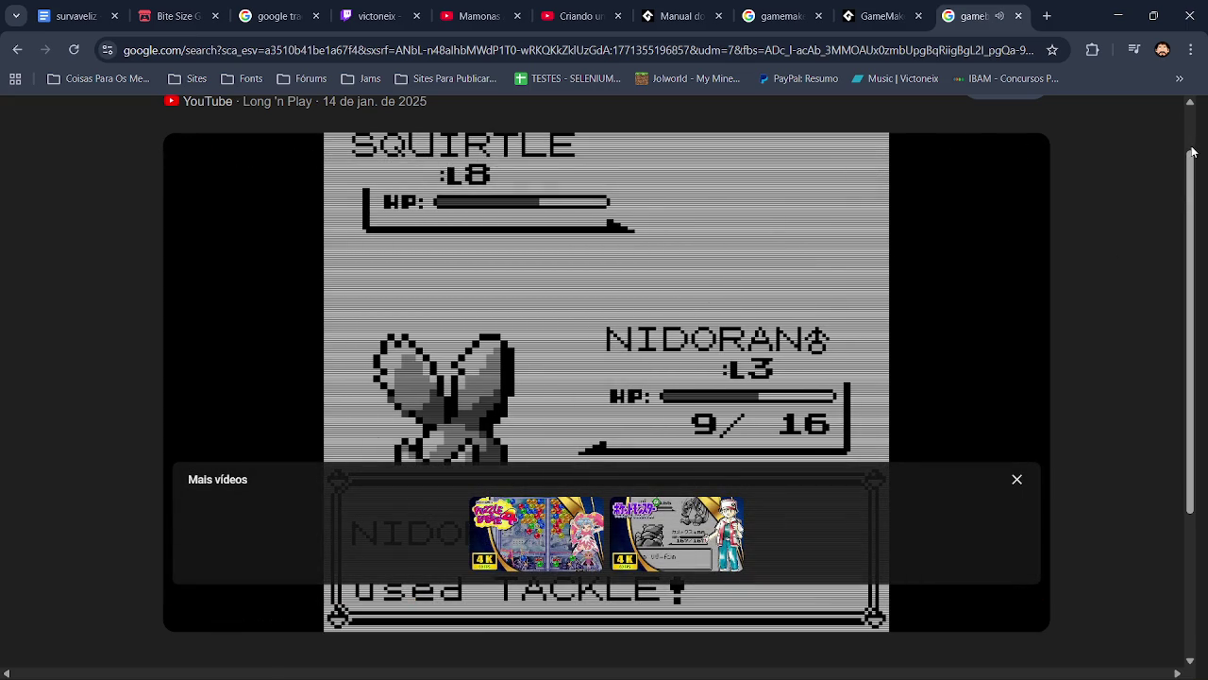
{"action": "scroll", "coordinate": [1194, 142], "scroll_direction": "up", "scroll_amount": 2}
{"action": "left_click", "coordinate": [53, 141]}
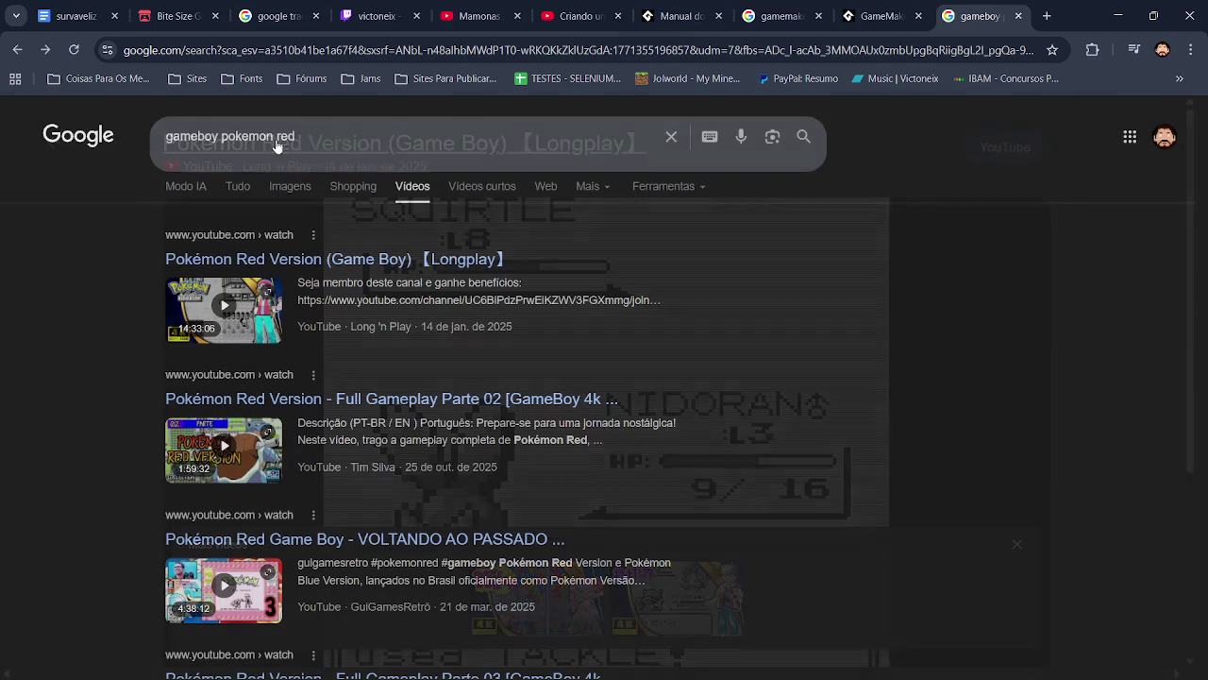
Close the GameMaker Manual tab and switch to the Manual do GameMaker page
{"action": "left_click", "coordinate": [238, 187]}
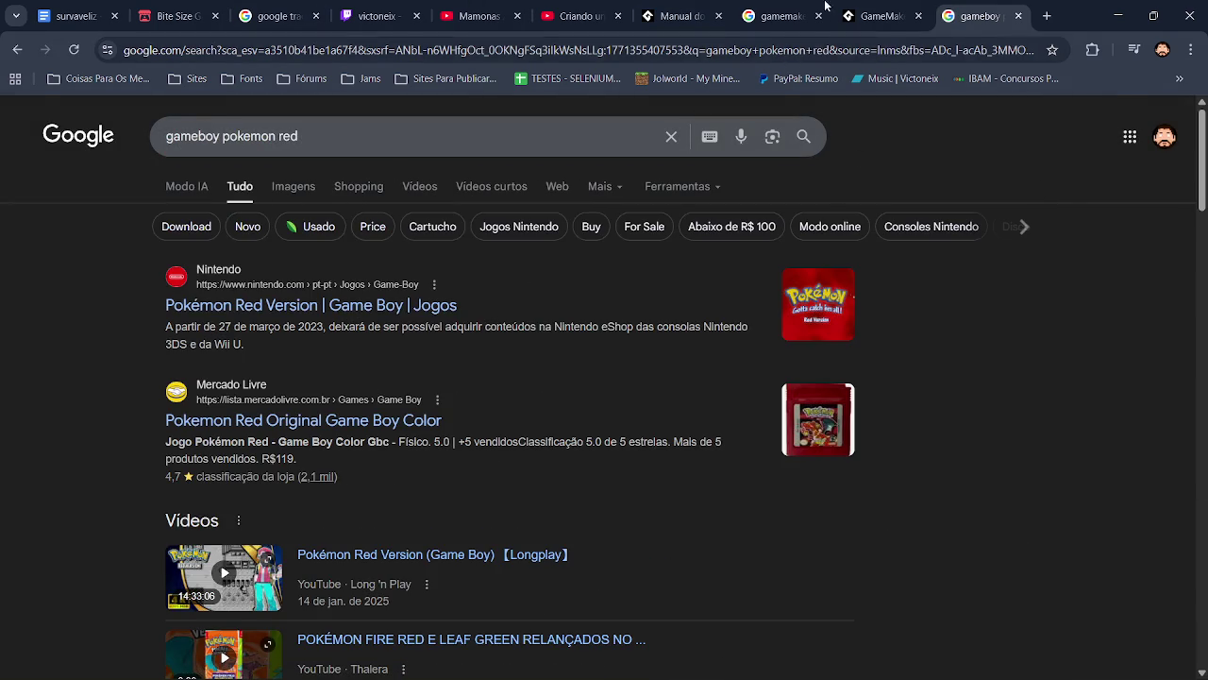
{"action": "left_click", "coordinate": [871, 13]}
{"action": "left_click", "coordinate": [774, 7]}
{"action": "left_click", "coordinate": [918, 16]}
{"action": "left_click", "coordinate": [682, 6]}
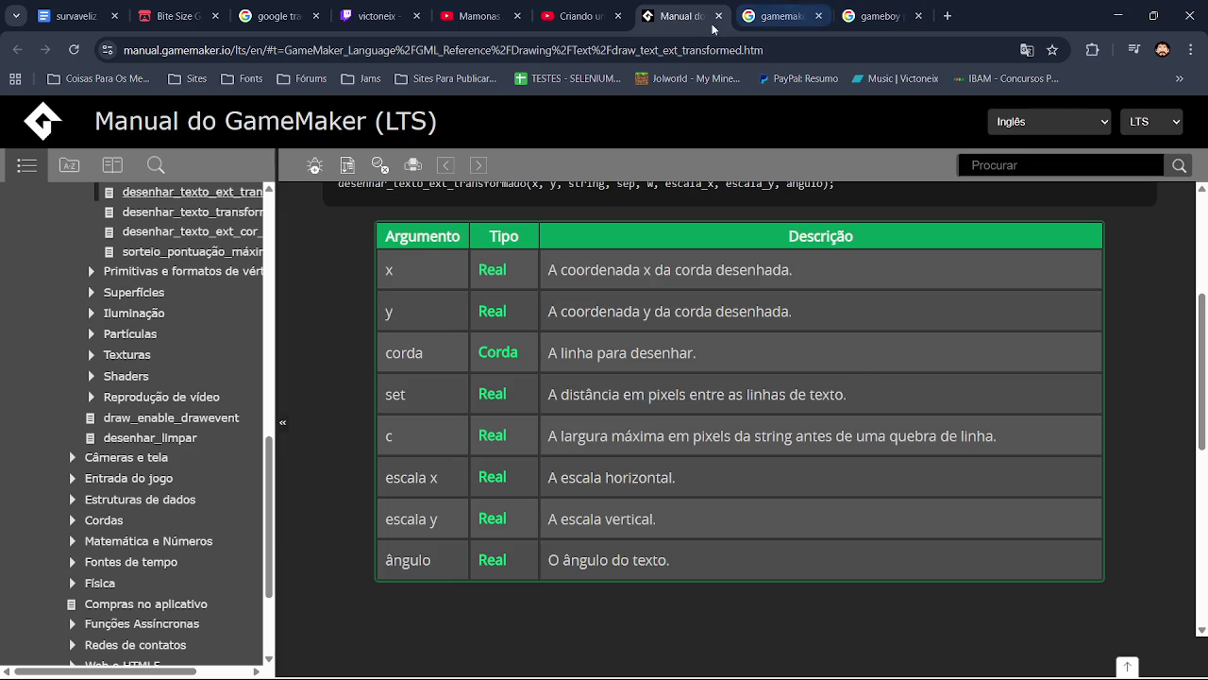
Close the manual tab and search 'gamemaker barra de vida sprite' in a new tab
{"action": "left_click", "coordinate": [725, 16]}
{"action": "left_click", "coordinate": [609, 16]}
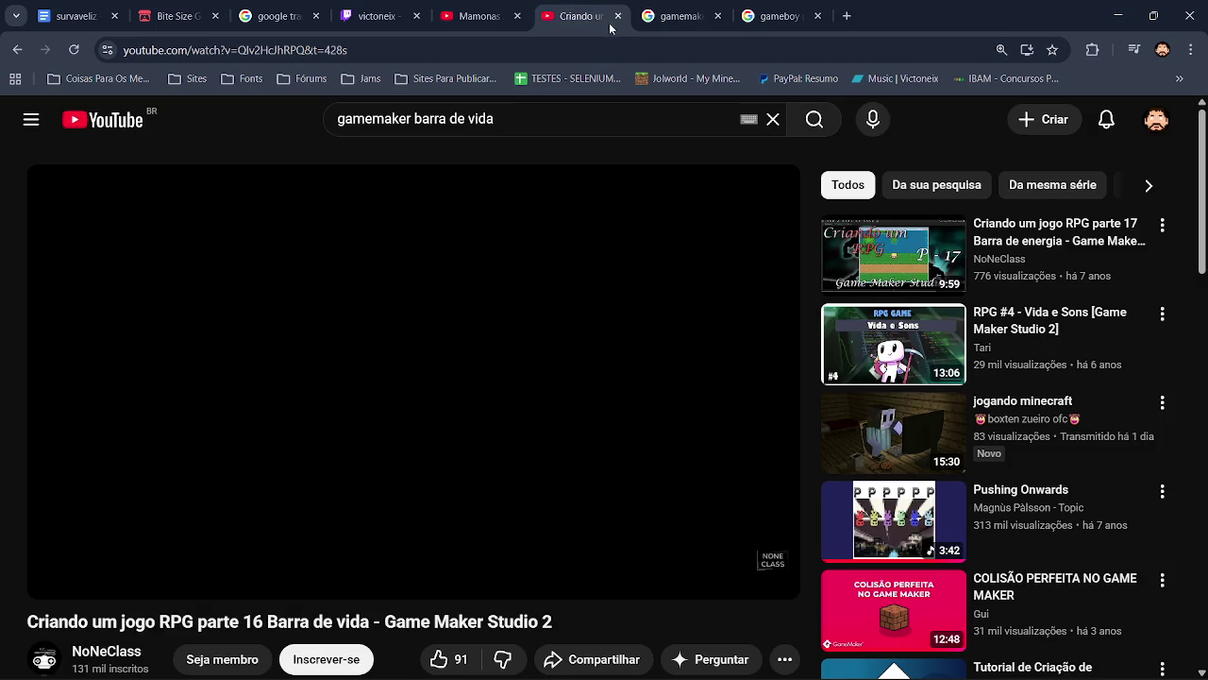
{"action": "left_click", "coordinate": [494, 123]}
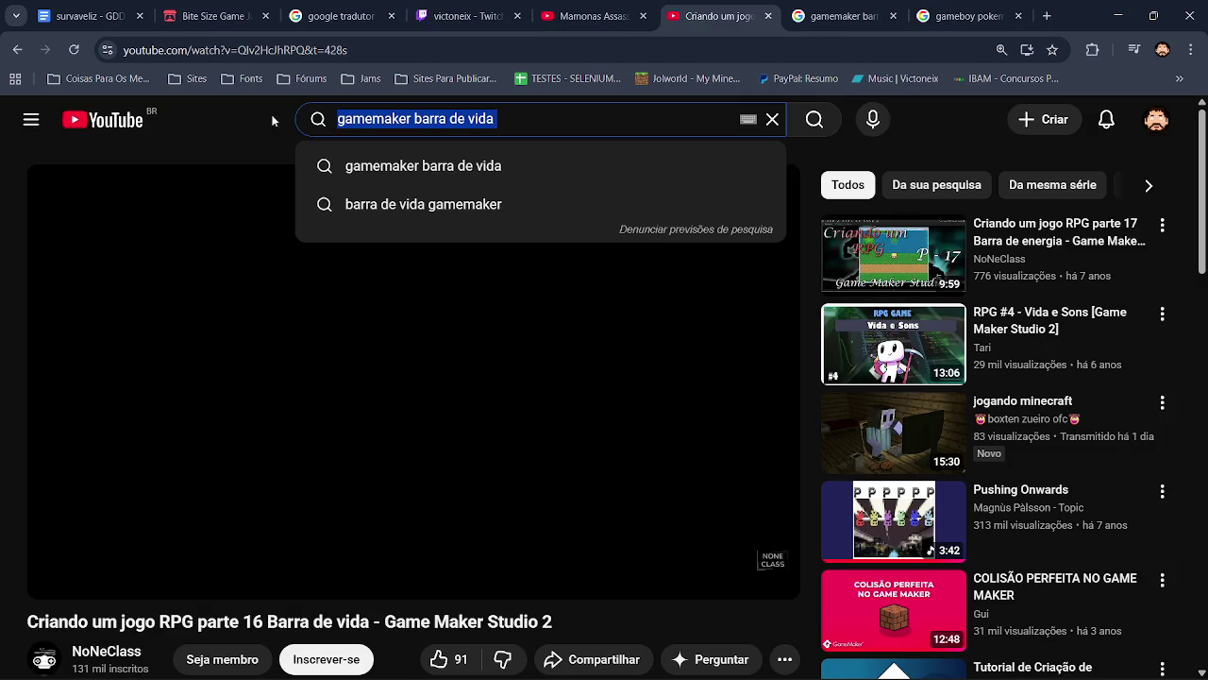
{"action": "left_click", "coordinate": [1046, 16]}
{"action": "left_click", "coordinate": [553, 312]}
{"action": "type", "text": "gamemaker barra de vida"}
{"action": "key", "text": "Down"}
{"action": "key", "text": "Return"}
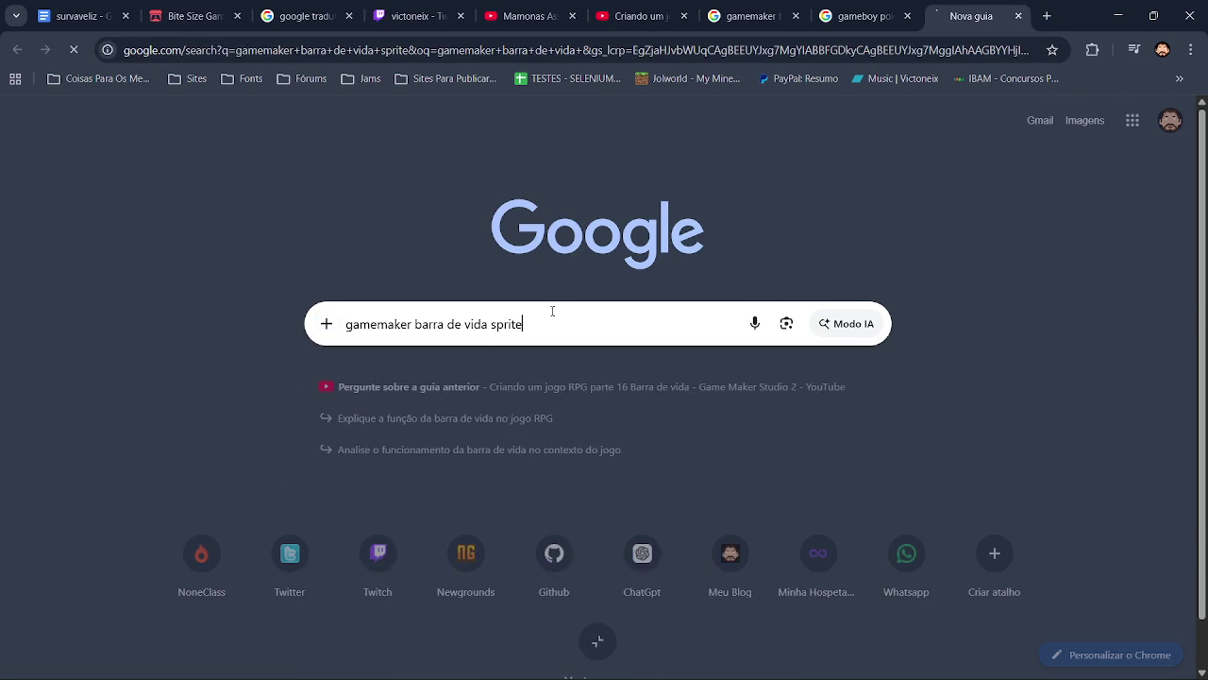
Scroll through the Imagens results, then close that search tab
{"action": "left_click", "coordinate": [306, 189]}
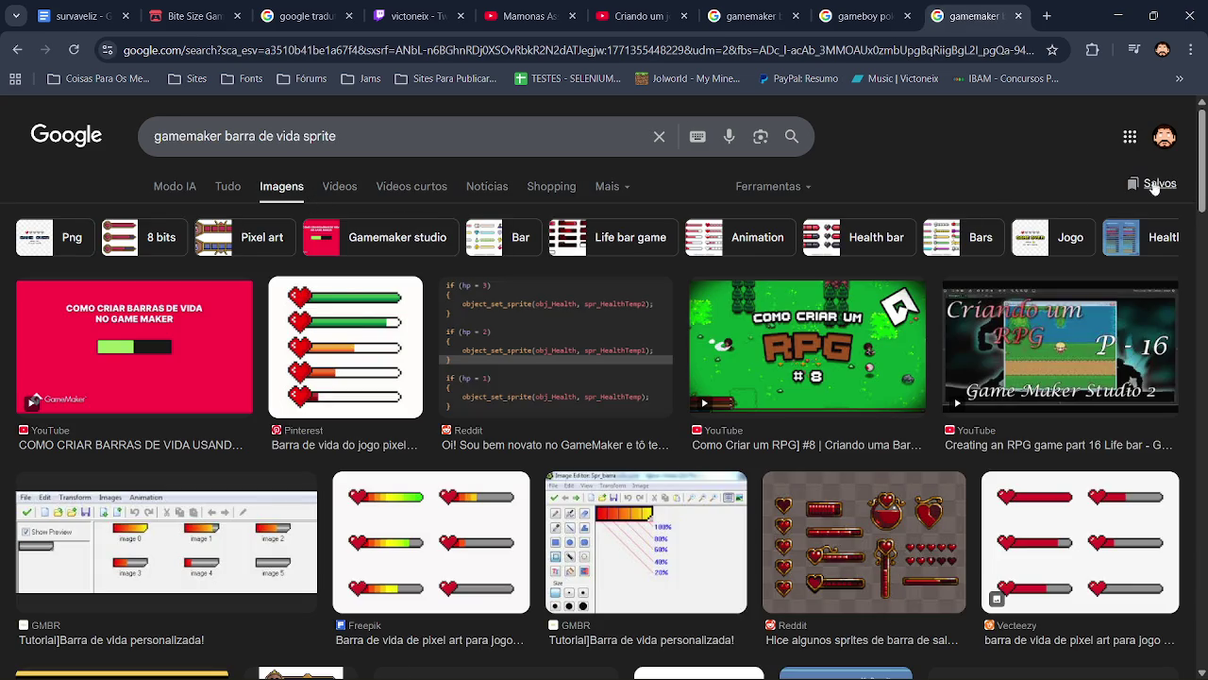
{"action": "scroll", "coordinate": [1205, 236], "scroll_direction": "down", "scroll_amount": 4}
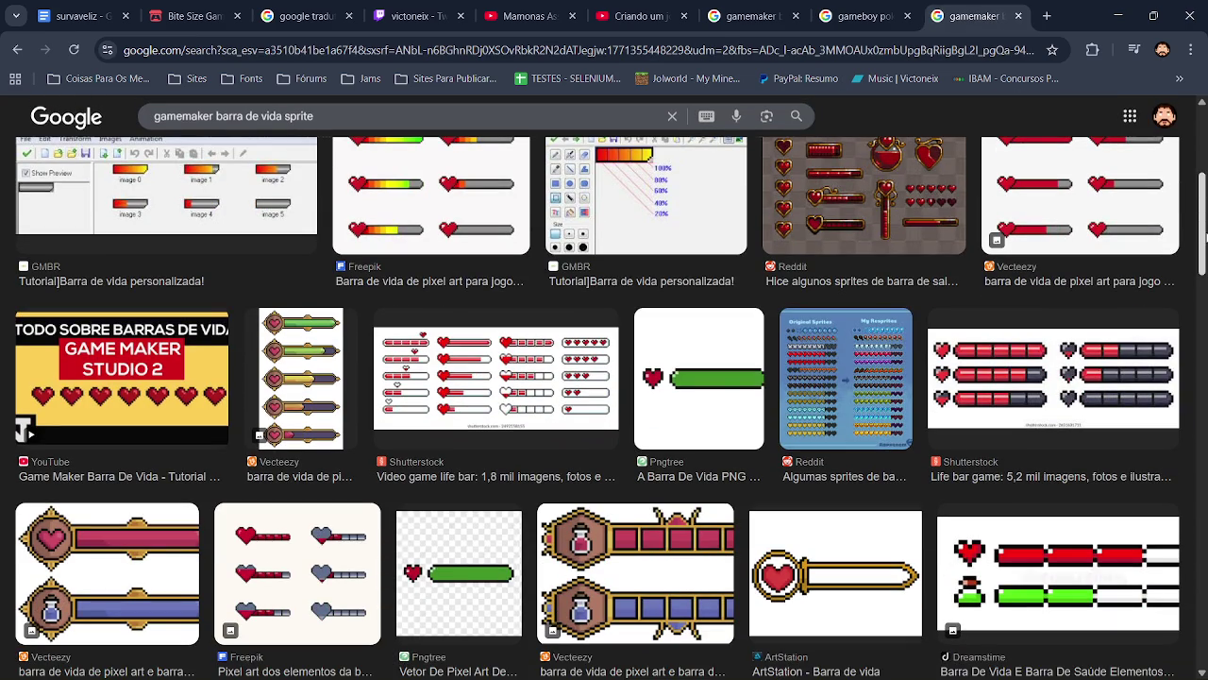
{"action": "left_click_drag", "start_coordinate": [1204, 238], "coordinate": [1199, 340]}
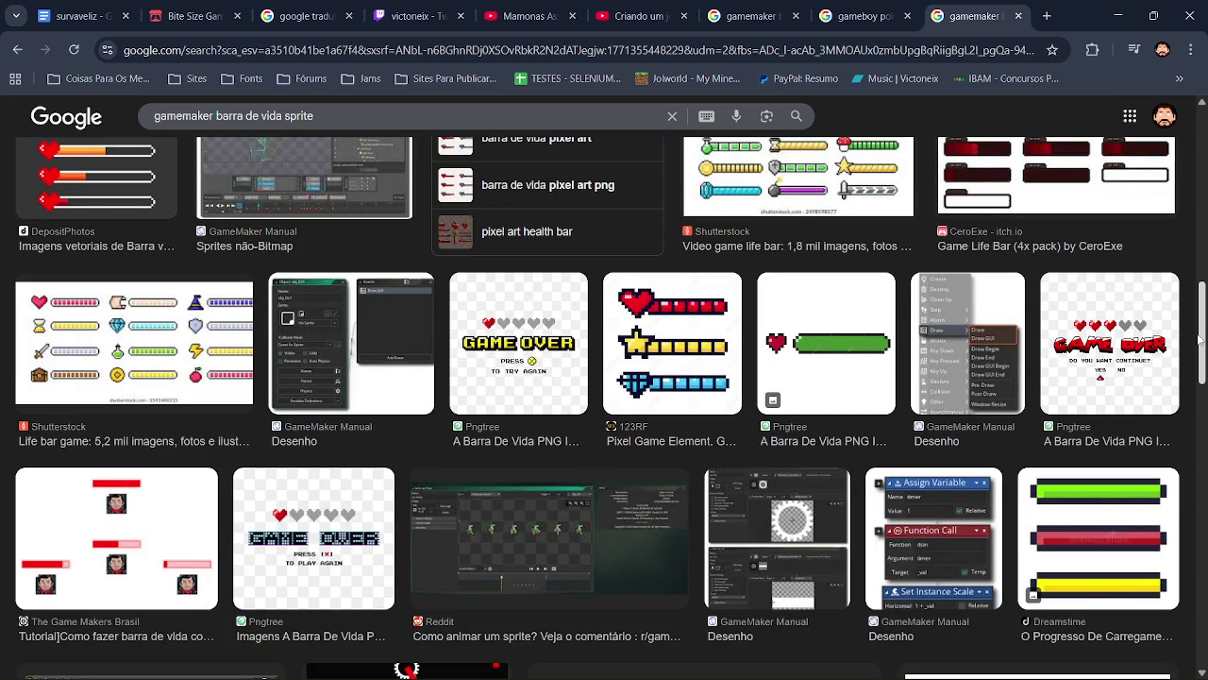
{"action": "left_click_drag", "start_coordinate": [1198, 340], "coordinate": [1200, 411]}
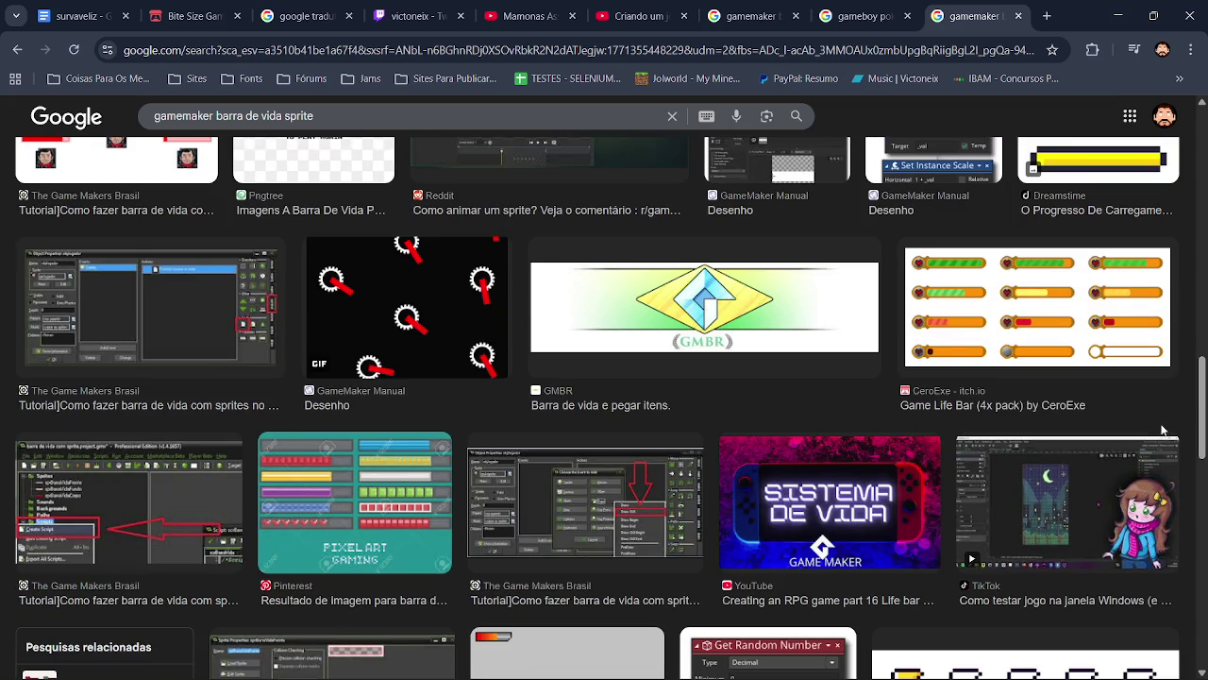
{"action": "left_click_drag", "start_coordinate": [1204, 414], "coordinate": [1205, 456]}
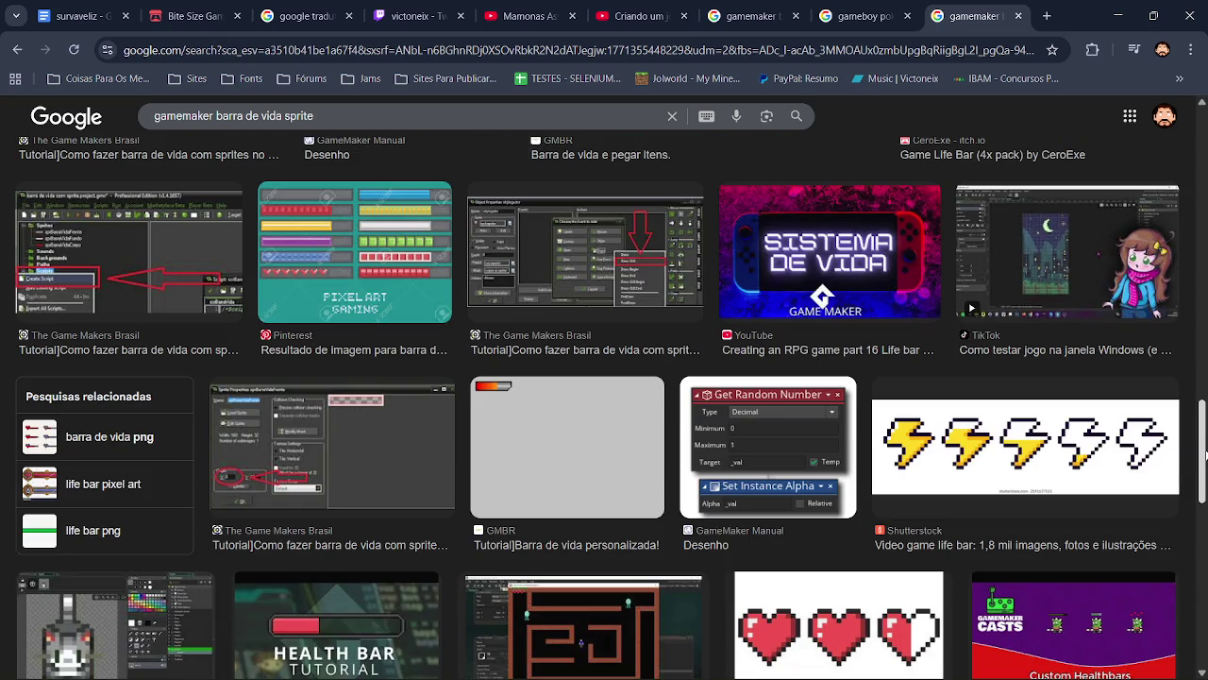
{"action": "left_click_drag", "start_coordinate": [1203, 455], "coordinate": [1202, 531]}
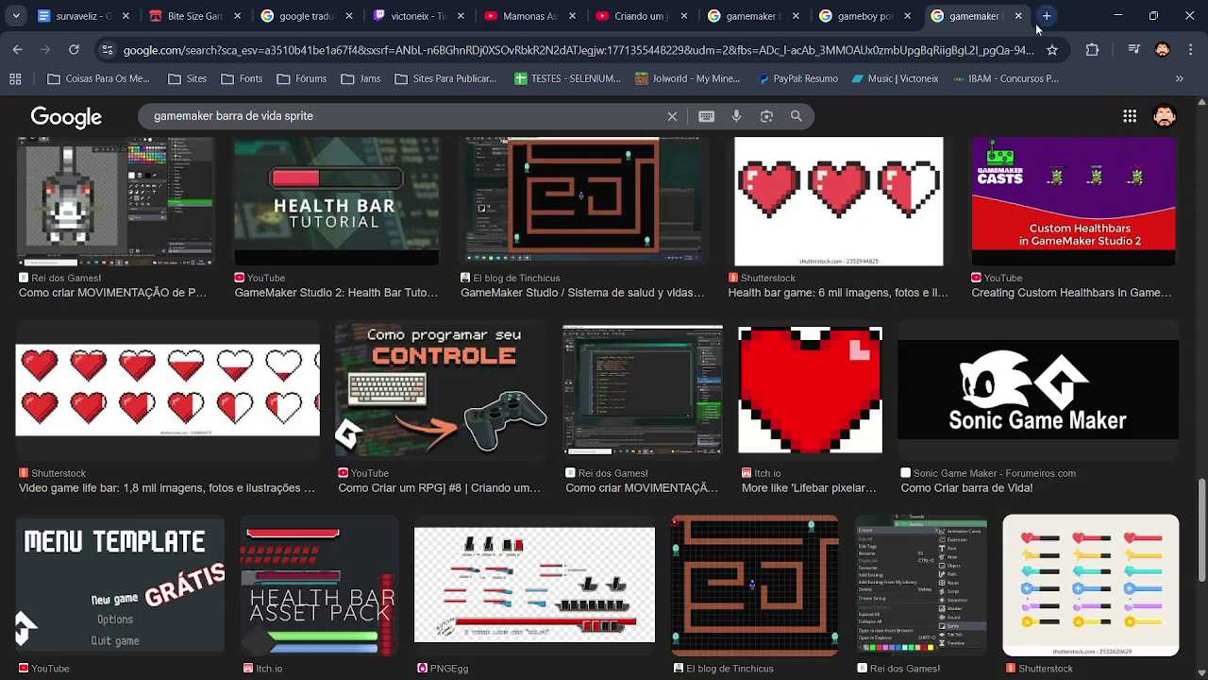
{"action": "left_click", "coordinate": [1018, 16]}
{"action": "key", "text": "alt+Tab"}
{"action": "key", "text": "Tab"}
{"action": "key", "text": "Tab"}
{"action": "key", "text": "Tab"}
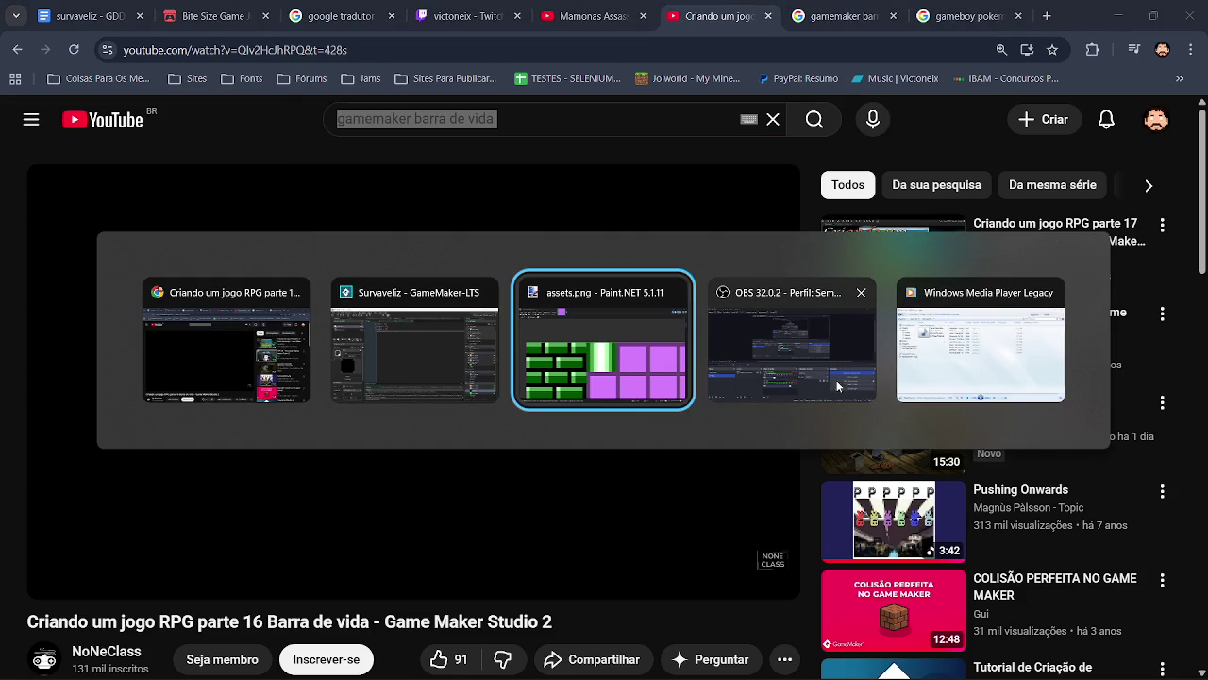
Remove the global.life -= 50 line from the player's Create event and open obj_hud's Draw GUI code
{"action": "key", "text": "Tab"}
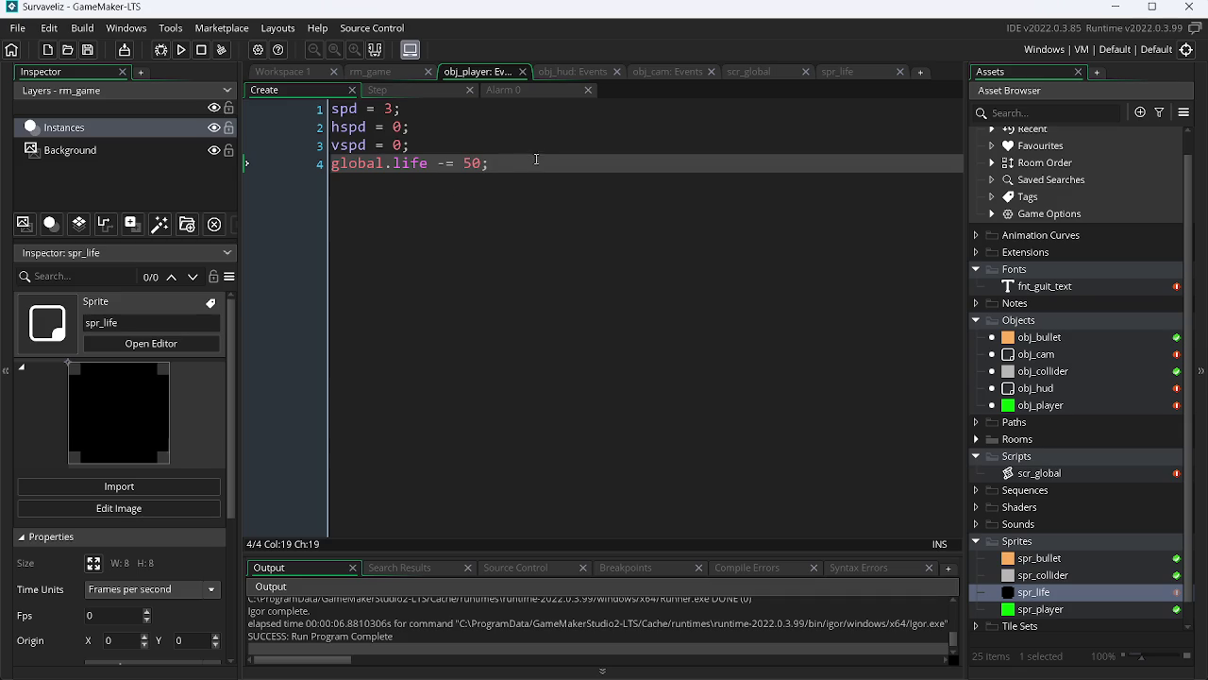
{"action": "key", "text": "BackSpace"}
{"action": "key", "text": "BackSpace"}
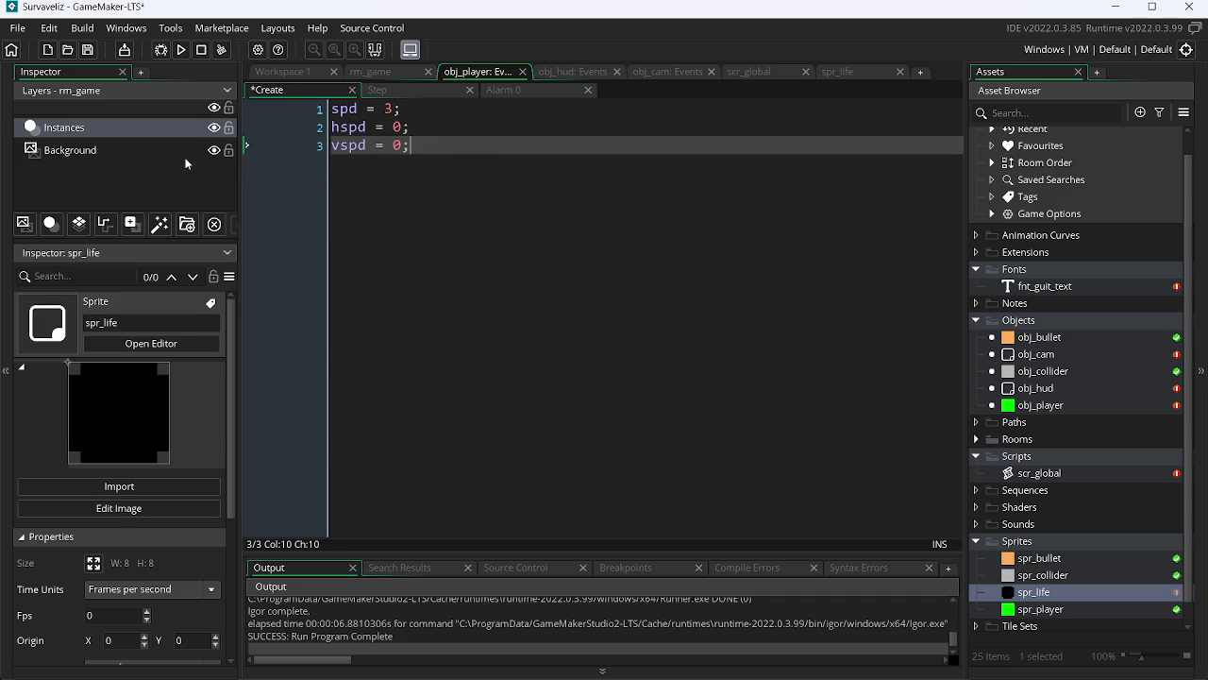
{"action": "left_click", "coordinate": [847, 73]}
{"action": "left_click", "coordinate": [899, 72]}
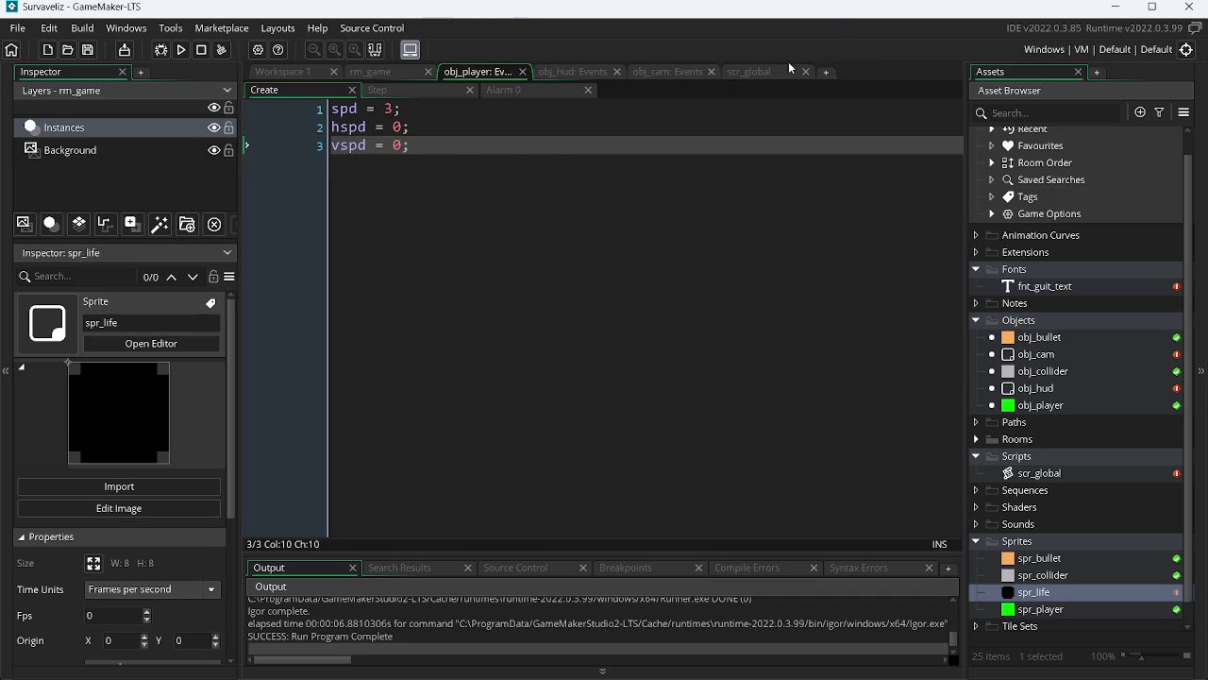
{"action": "left_click", "coordinate": [746, 73]}
{"action": "left_click", "coordinate": [695, 76]}
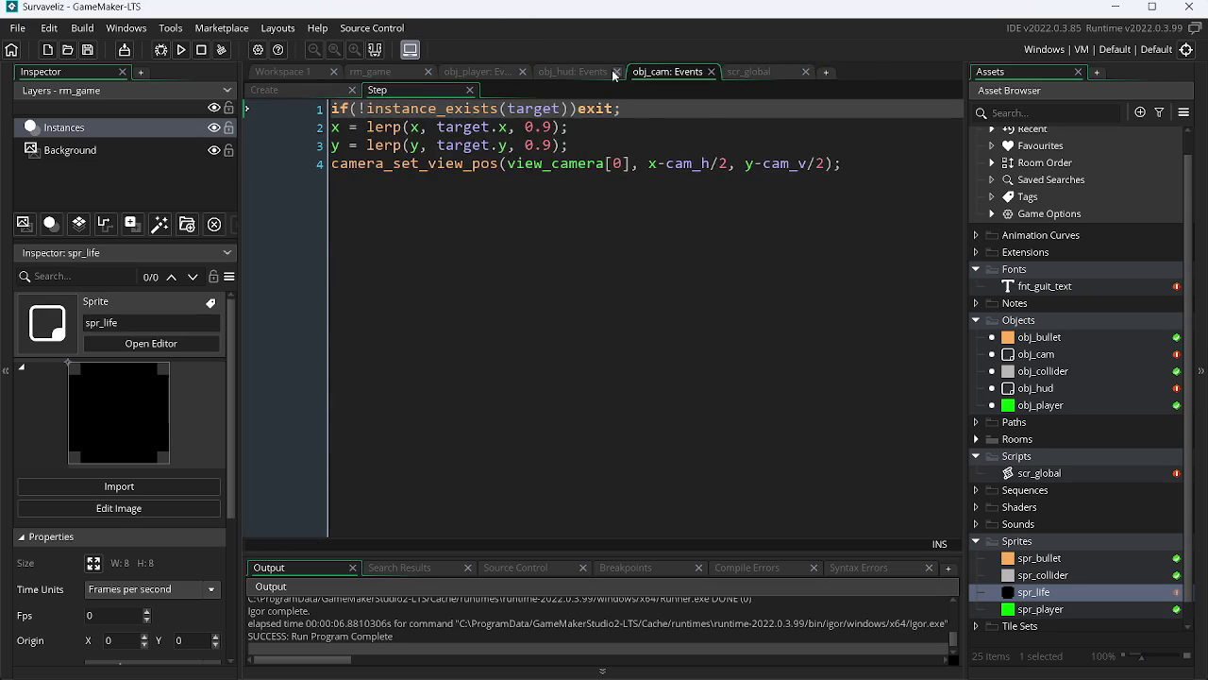
{"action": "left_click", "coordinate": [584, 75]}
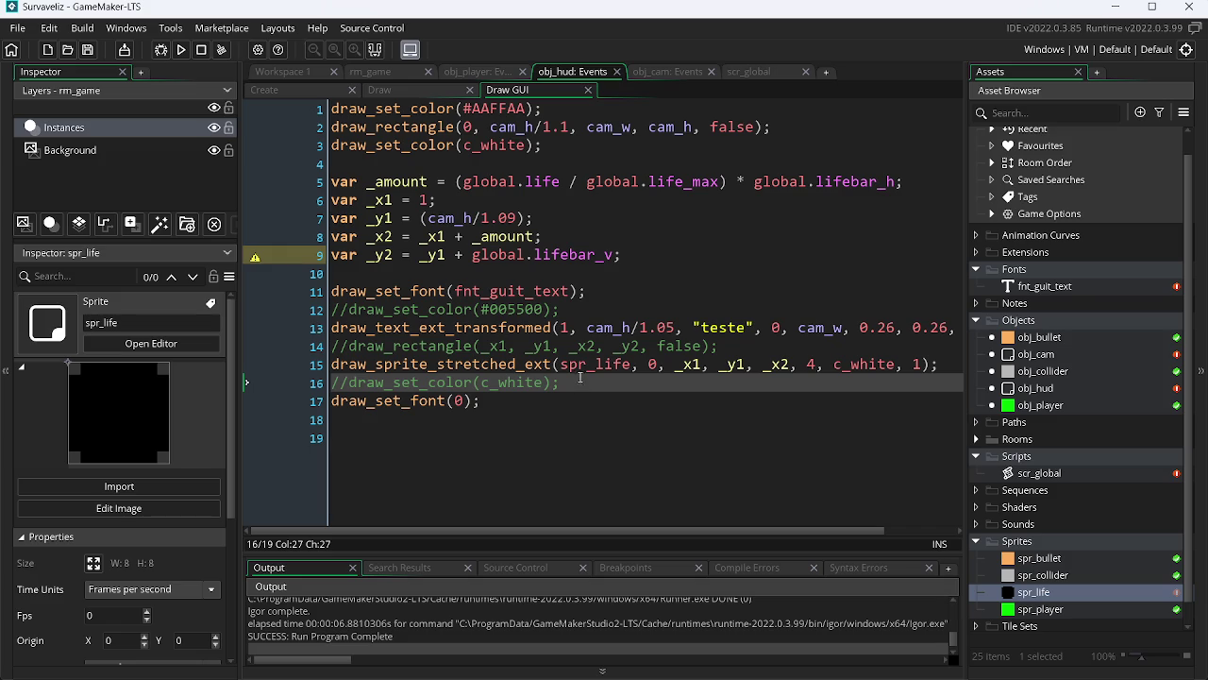
Uncomment the white and #005500 colour lines, delete draw_sprite_stretched_ext, and uncomment draw_rectangle
{"action": "key", "text": "shift+Home"}
{"action": "key", "text": "ctrl+shift+k"}
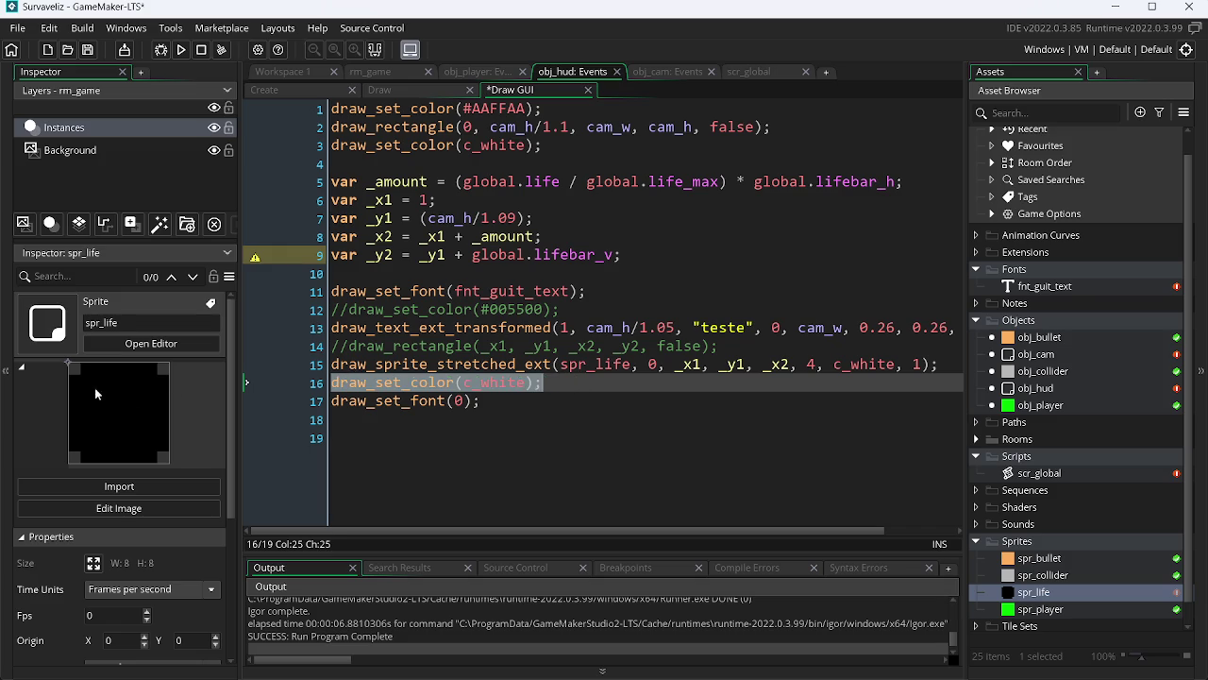
{"action": "left_click", "coordinate": [572, 310]}
{"action": "key", "text": "ctrl+shift+k"}
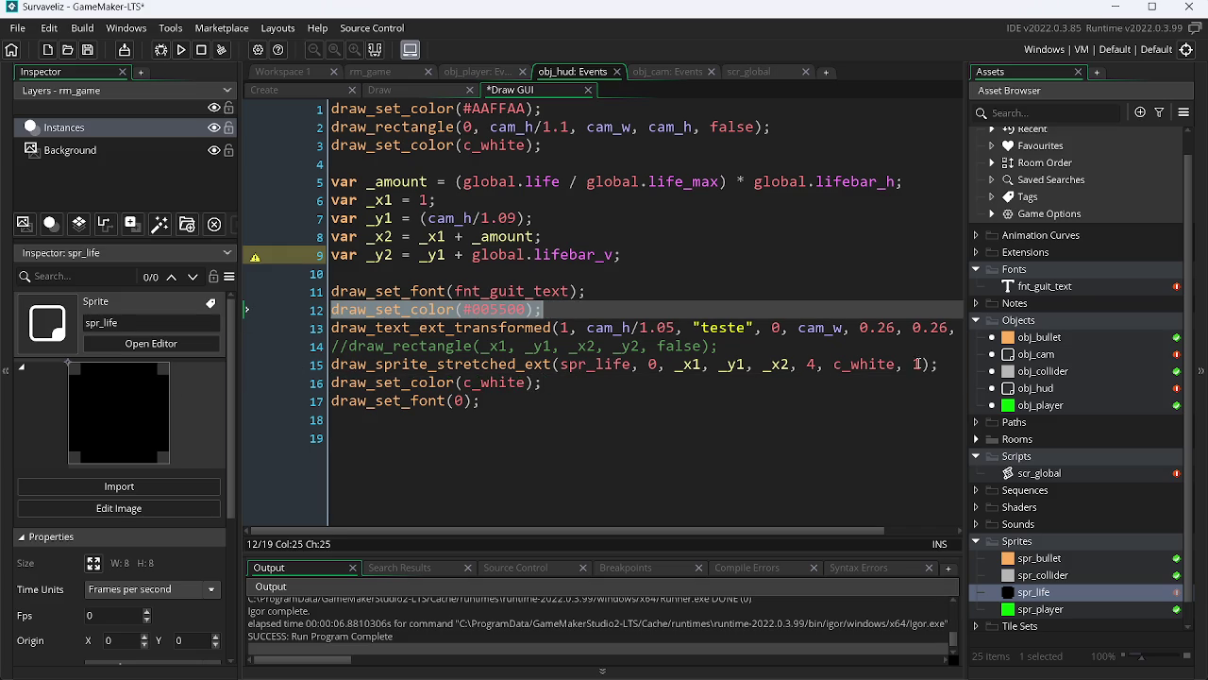
{"action": "left_click_drag", "start_coordinate": [937, 364], "coordinate": [209, 362]}
{"action": "key", "text": "BackSpace"}
{"action": "key", "text": "BackSpace"}
{"action": "key", "text": "shift+Left"}
{"action": "key", "text": "shift+Left"}
{"action": "key", "text": "shift+Left"}
{"action": "key", "text": "ctrl+shift+k"}
Save the Draw GUI code and test-run the game
{"action": "key", "text": "ctrl+s"}
{"action": "key", "text": "F5"}
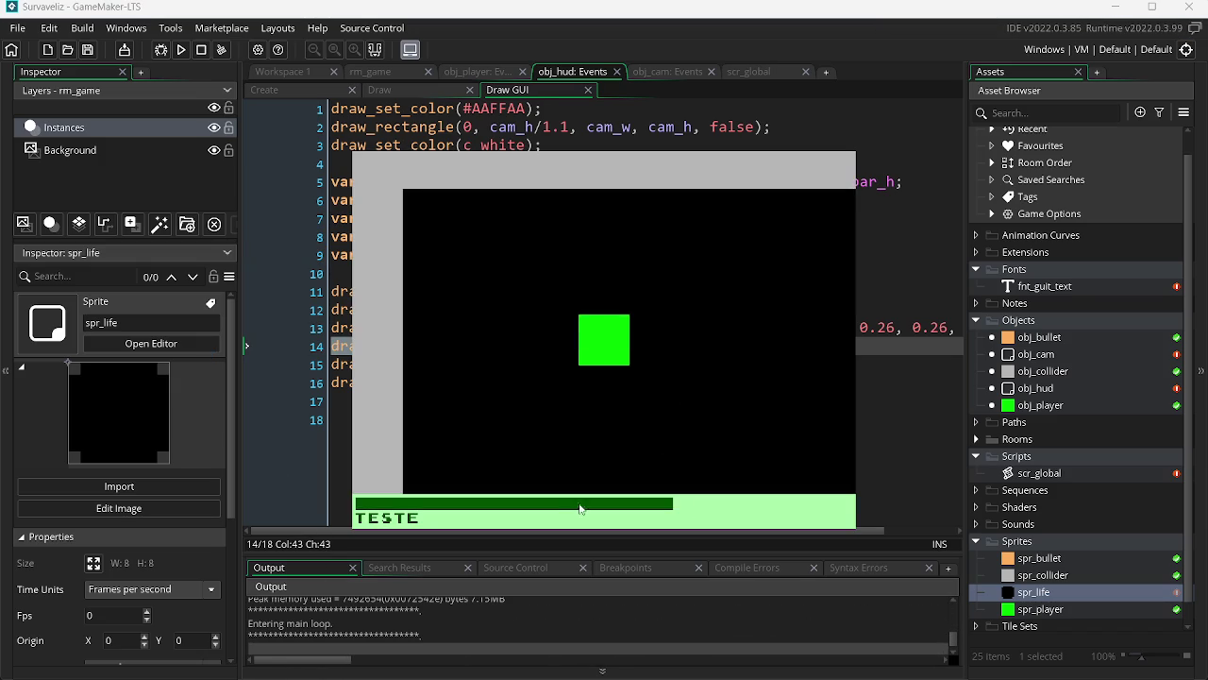
{"action": "key", "text": "Escape"}
{"action": "key", "text": "ctrl+Tab"}
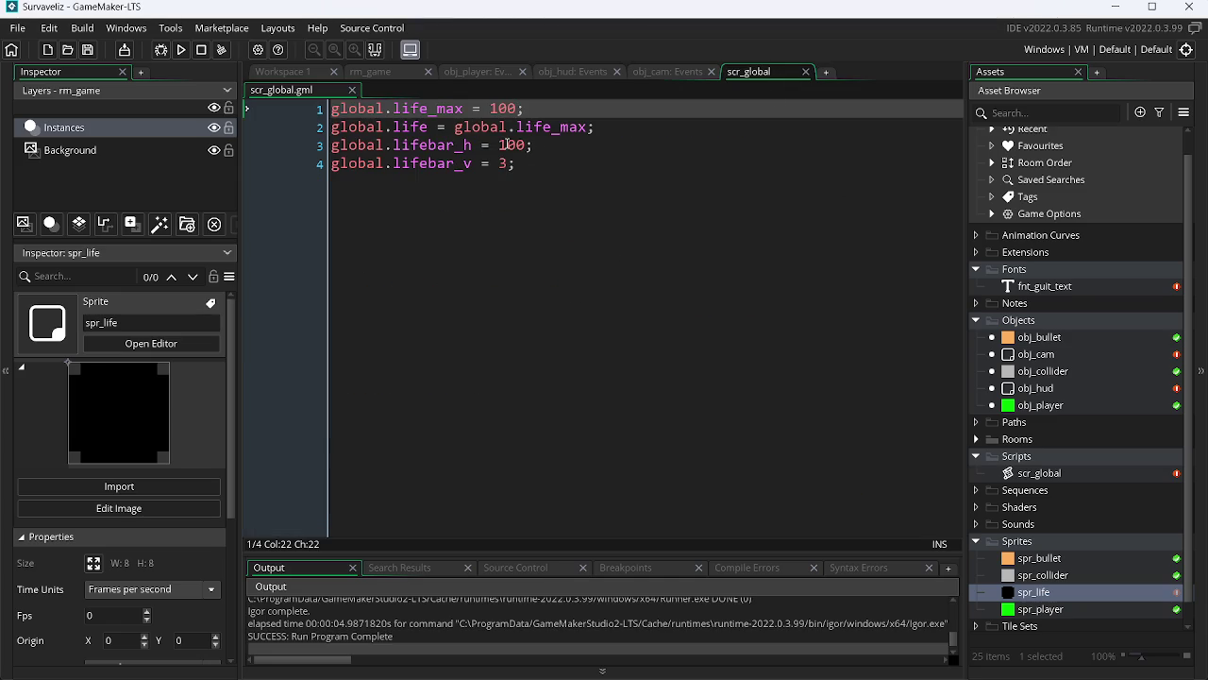
Try global.lifebar_h at 20 in scr_global and test-run the game
{"action": "double_click", "coordinate": [510, 147]}
{"action": "type", "text": "20"}
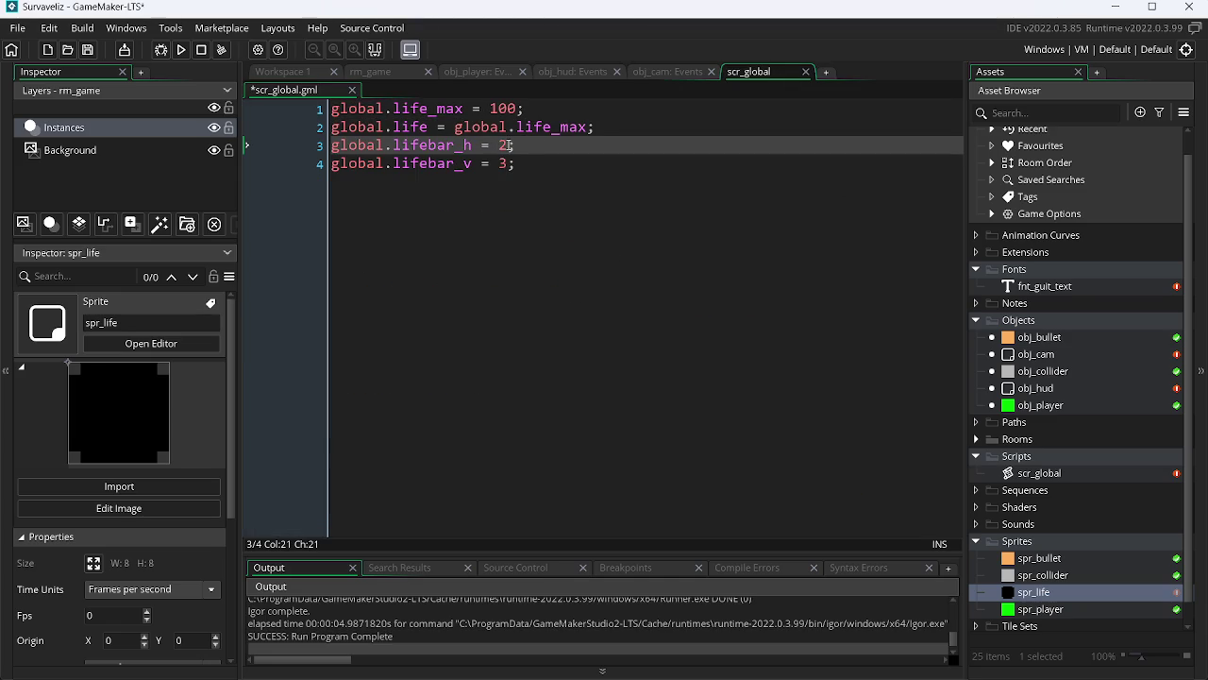
{"action": "key", "text": "F5"}
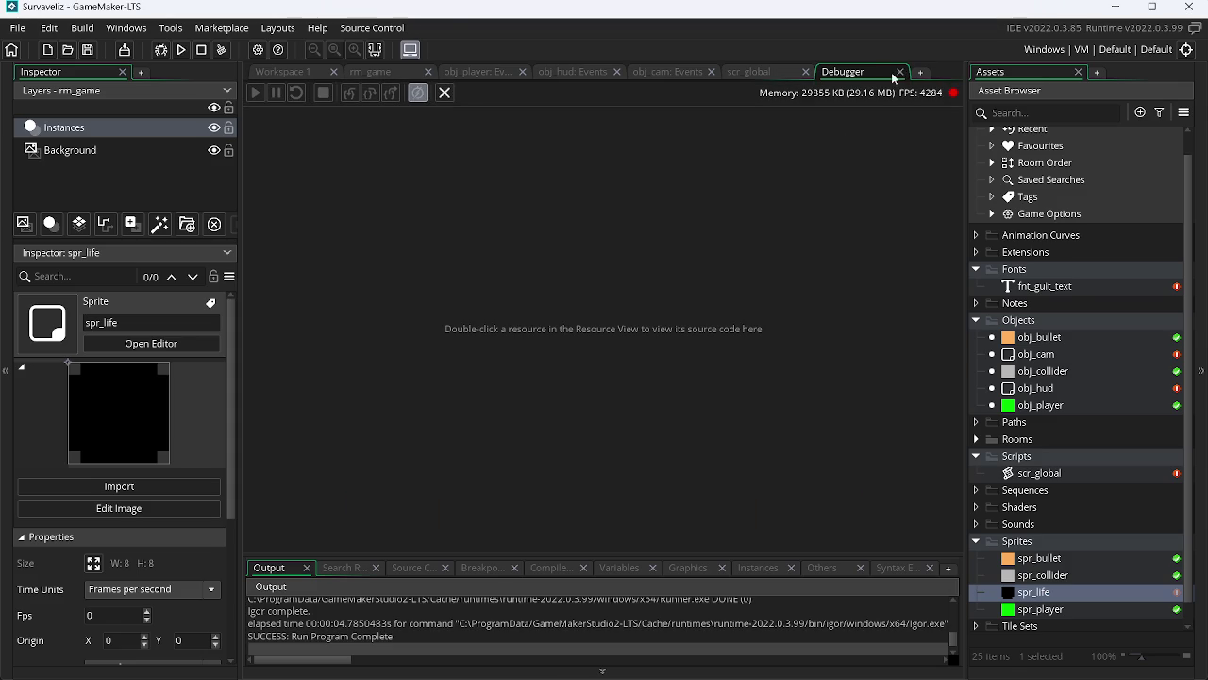
{"action": "left_click", "coordinate": [899, 72]}
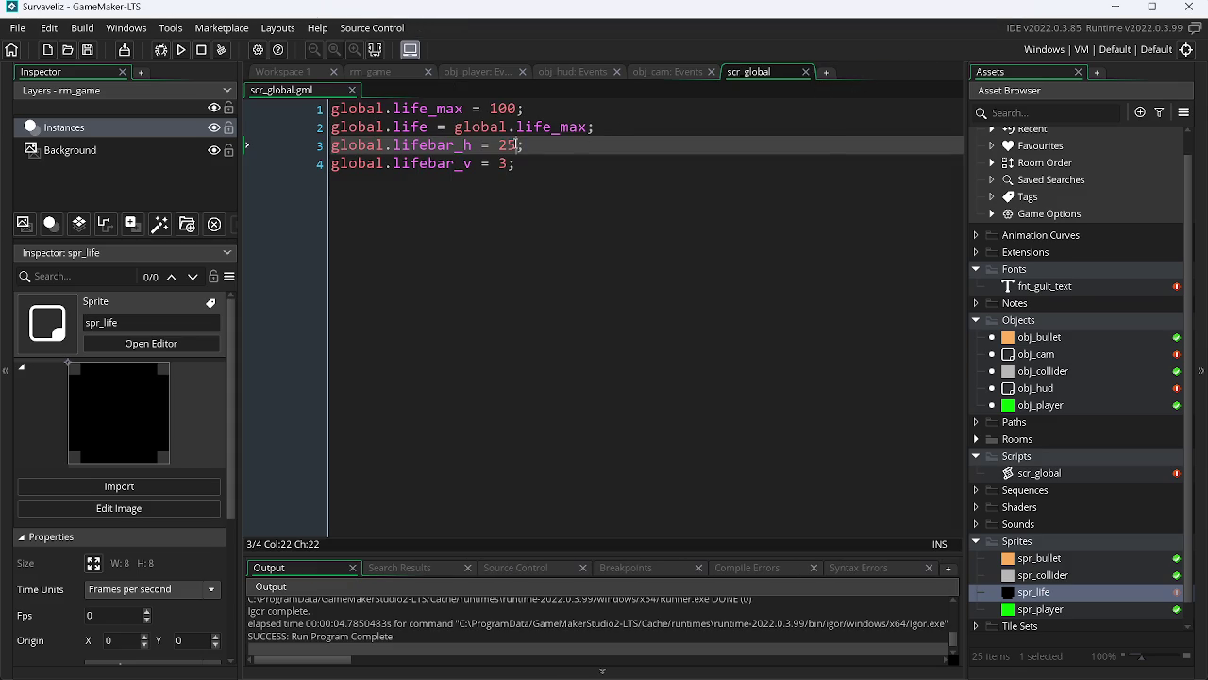
{"action": "key", "text": "BackSpace"}
{"action": "type", "text": "0"}
{"action": "key", "text": "F5"}
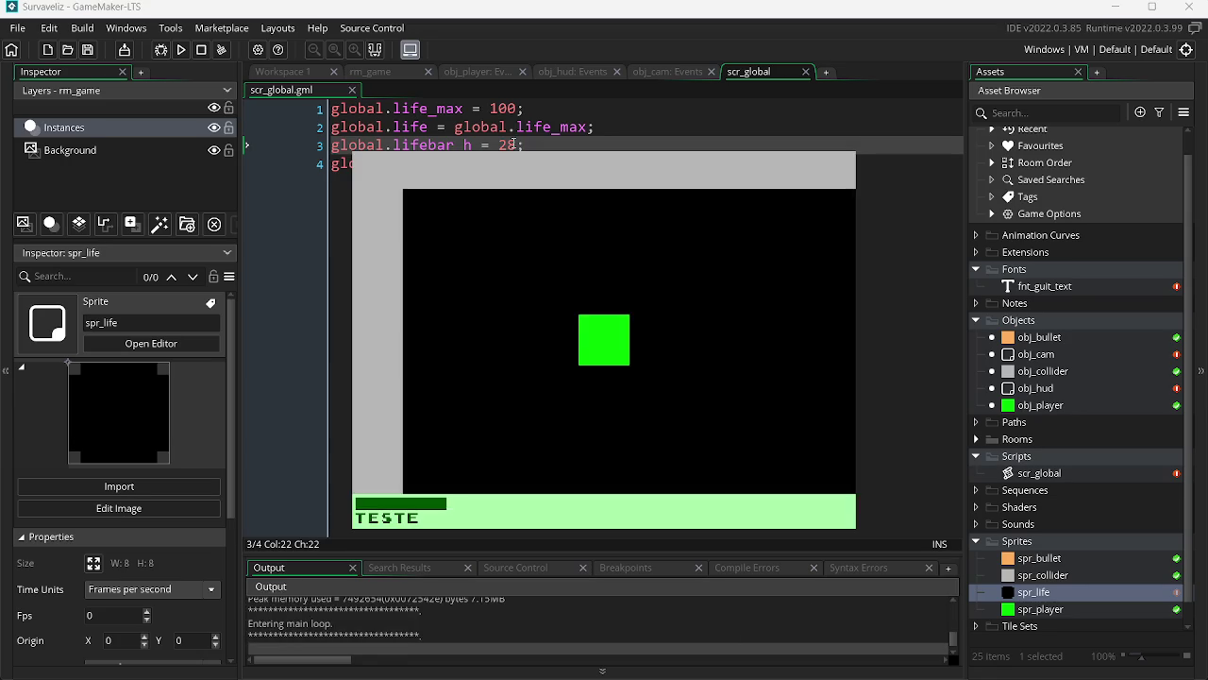
{"action": "key", "text": "Escape"}
Set global.lifebar_h to 30 and test-run to check the shorter bar
{"action": "key", "text": "BackSpace"}
{"action": "key", "text": "BackSpace"}
{"action": "type", "text": "30"}
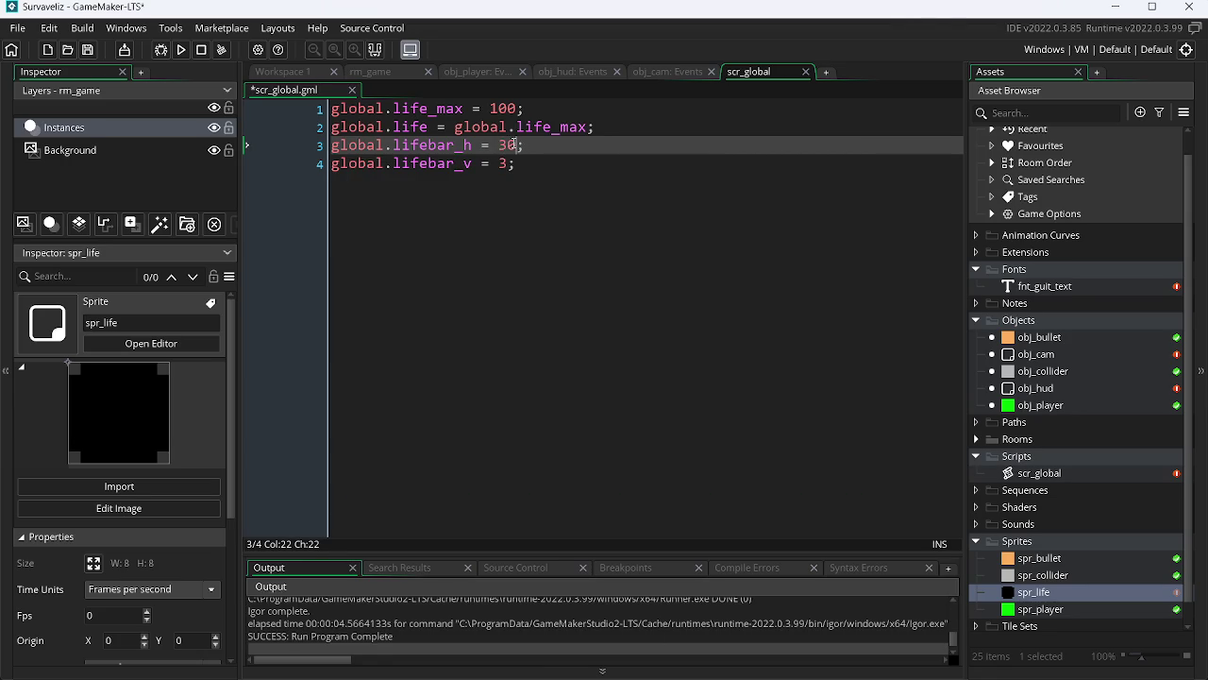
{"action": "key", "text": "F5"}
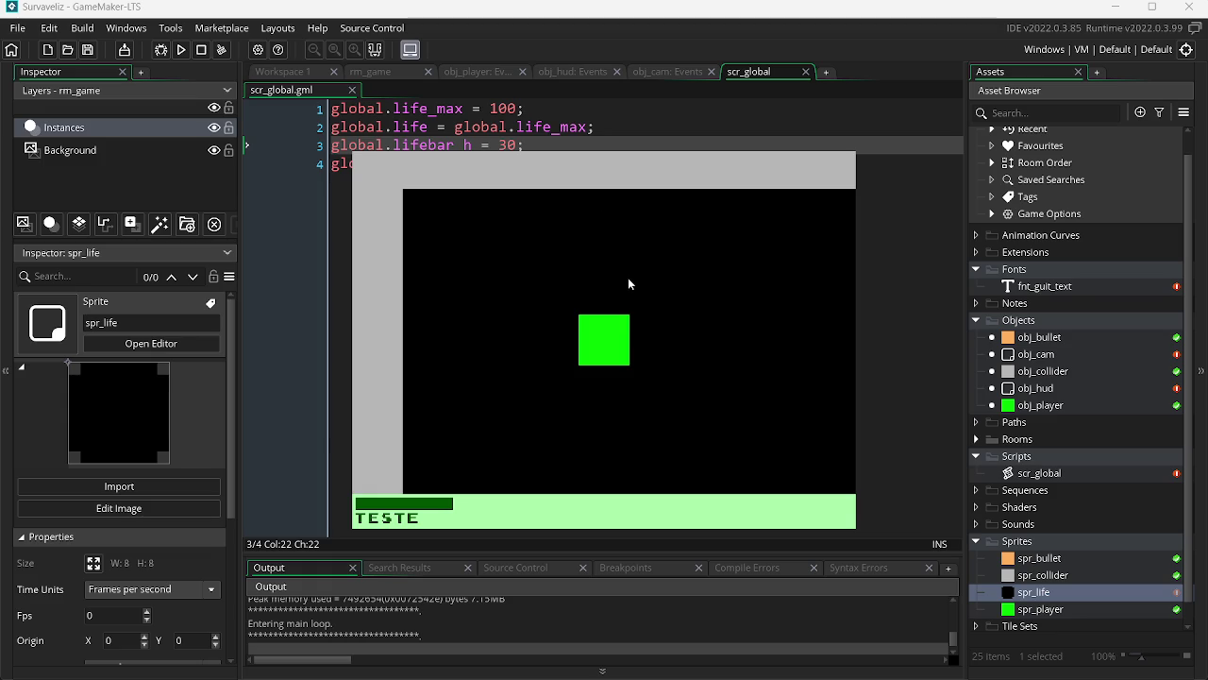
{"action": "key", "text": "Escape"}
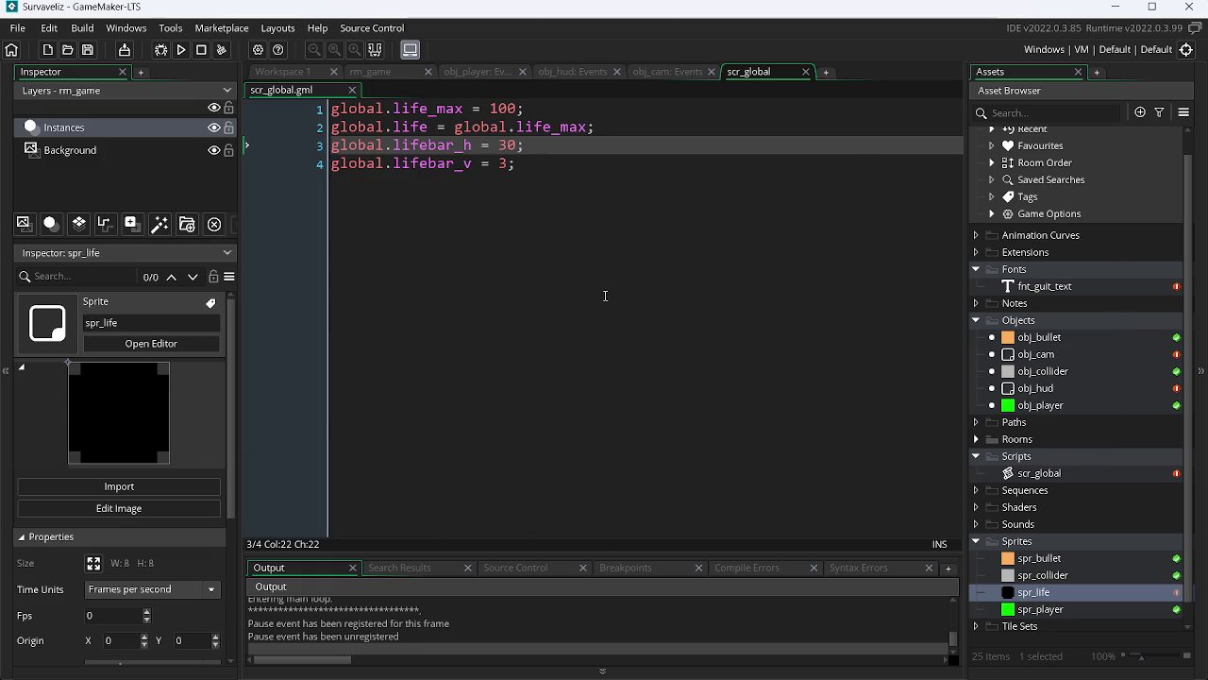
Replace 'teste' with 'hp' in obj_hud's draw_text_ext_transformed label and test-run
{"action": "left_click", "coordinate": [676, 74]}
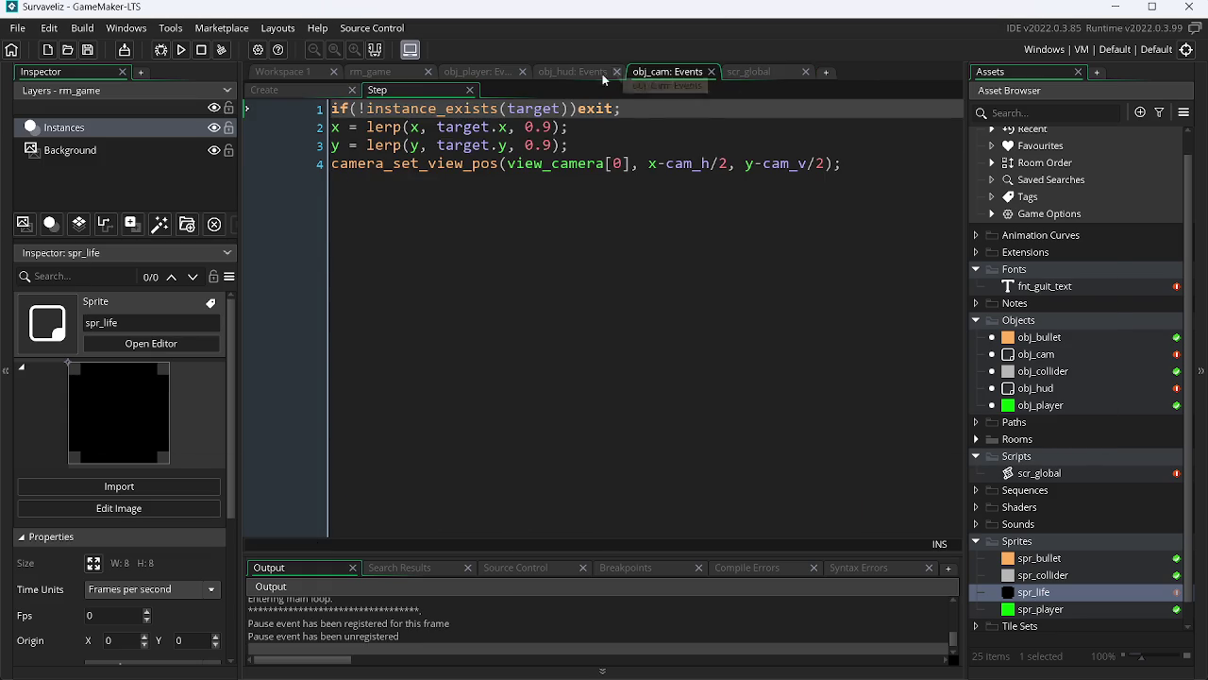
{"action": "left_click", "coordinate": [558, 75]}
{"action": "left_click", "coordinate": [511, 378]}
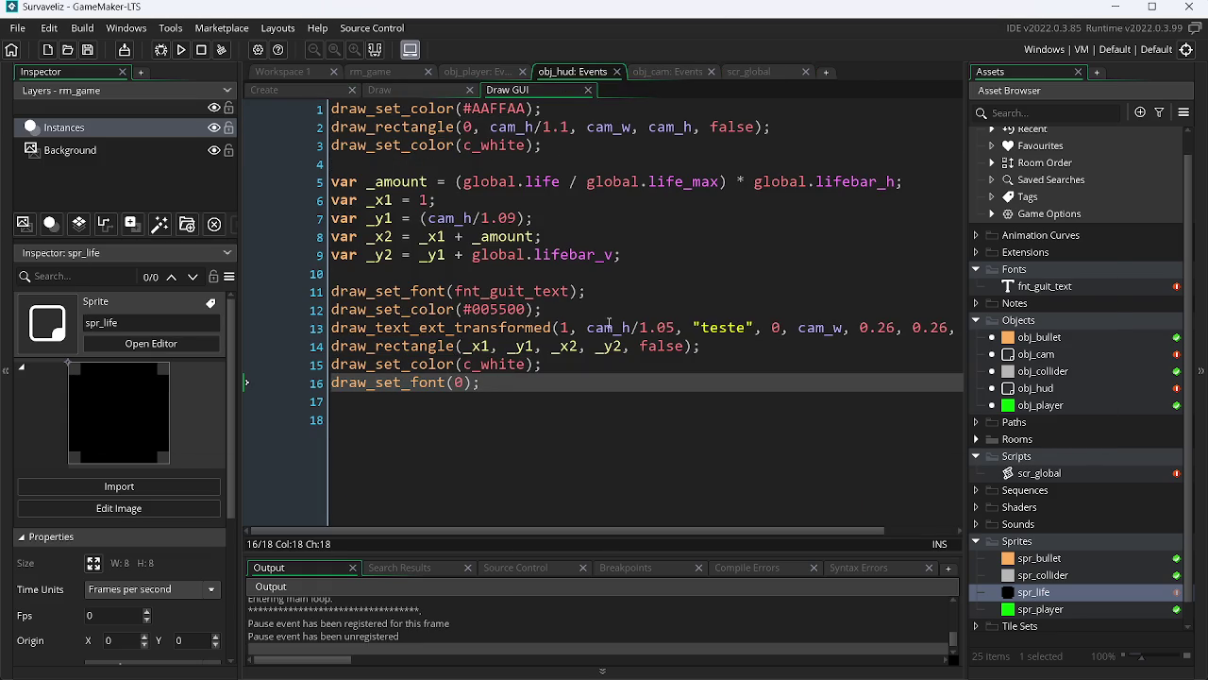
{"action": "double_click", "coordinate": [722, 328]}
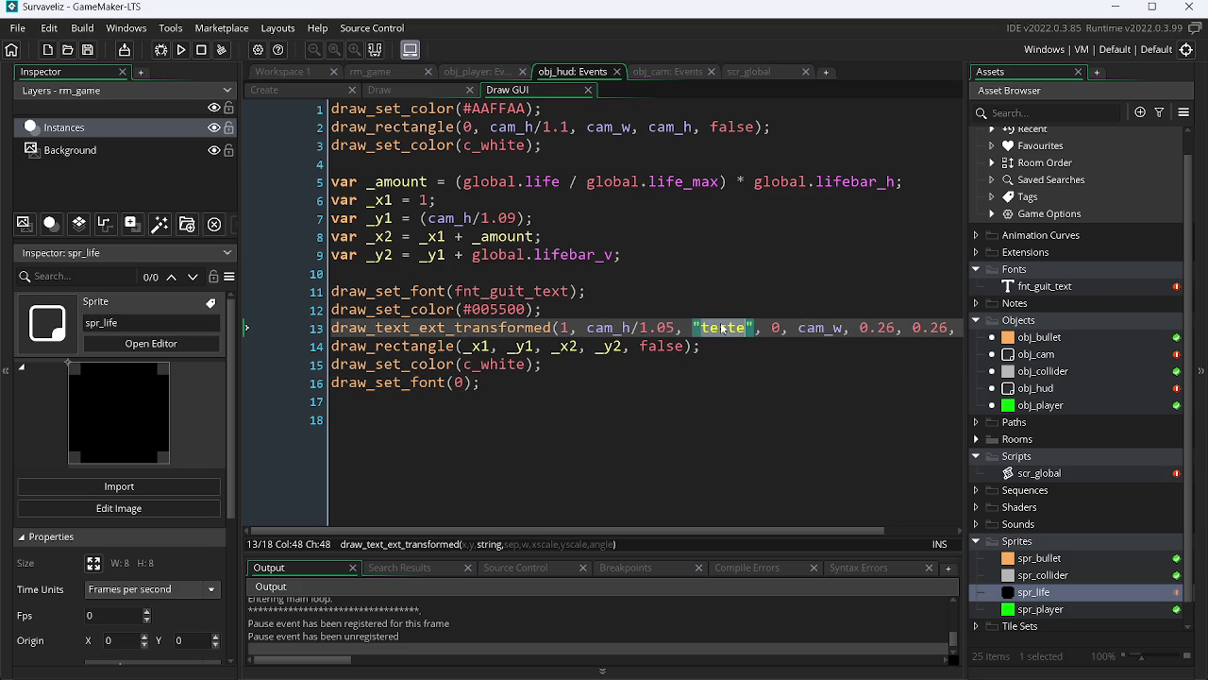
{"action": "type", "text": "life"}
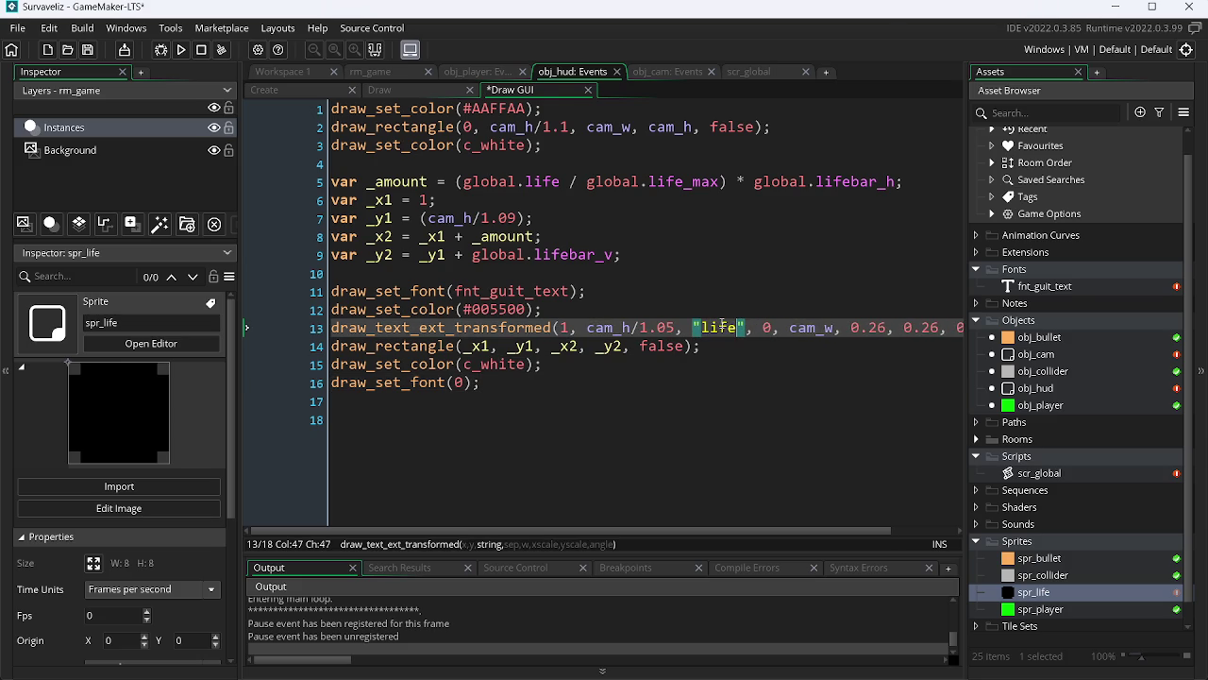
{"action": "key", "text": "BackSpace"}
{"action": "key", "text": "BackSpace"}
{"action": "key", "text": "BackSpace"}
{"action": "type", "text": "hp"}
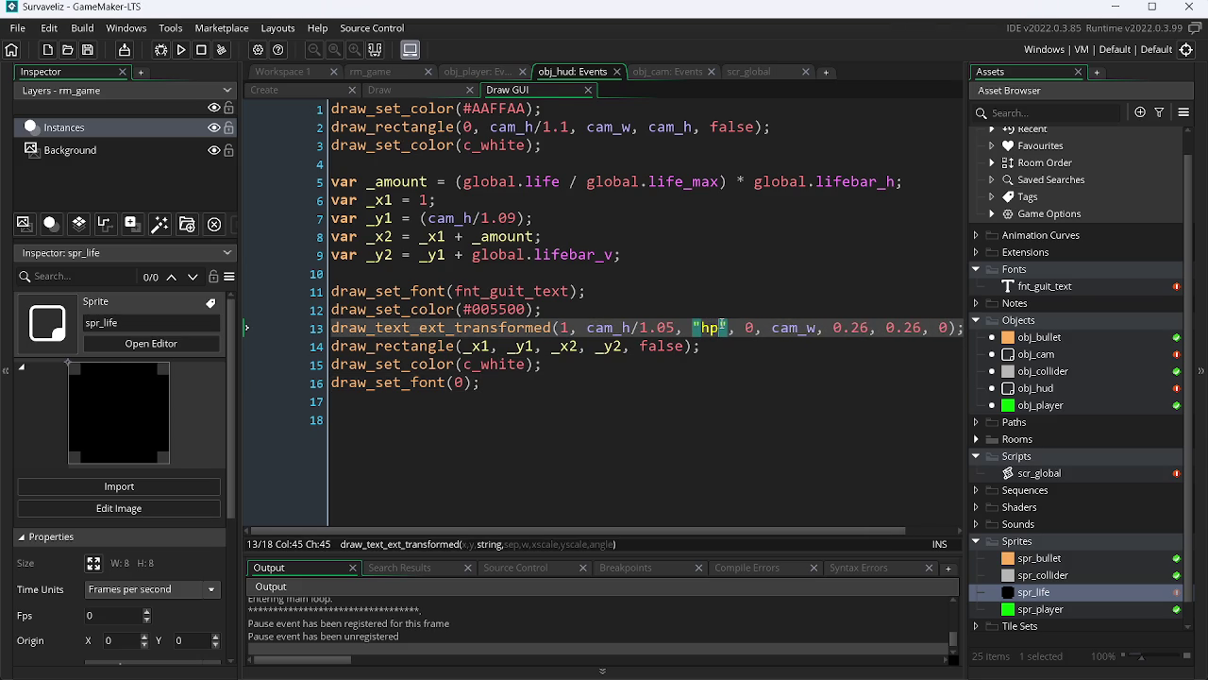
{"action": "key", "text": "F5"}
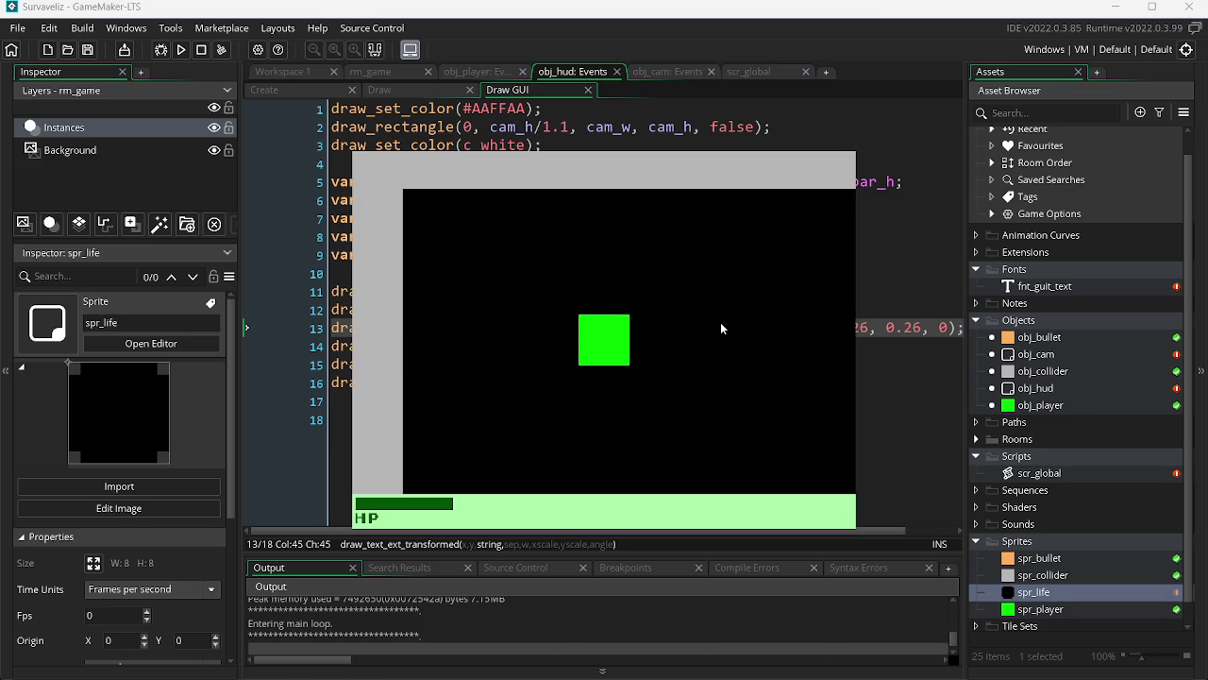
{"action": "key", "text": "Escape"}
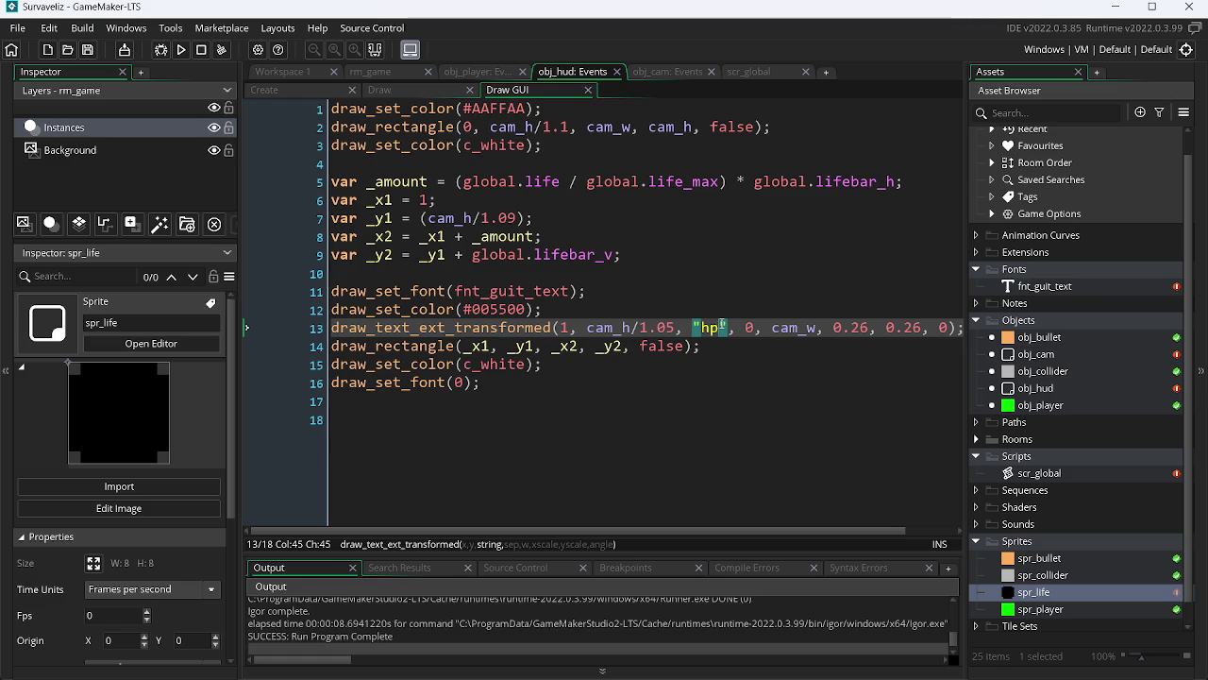
Append + string(global.life) to the "hp" label and run the game to see HP100
{"action": "type", "text": "\""}
{"action": "type", "text": " + st"}
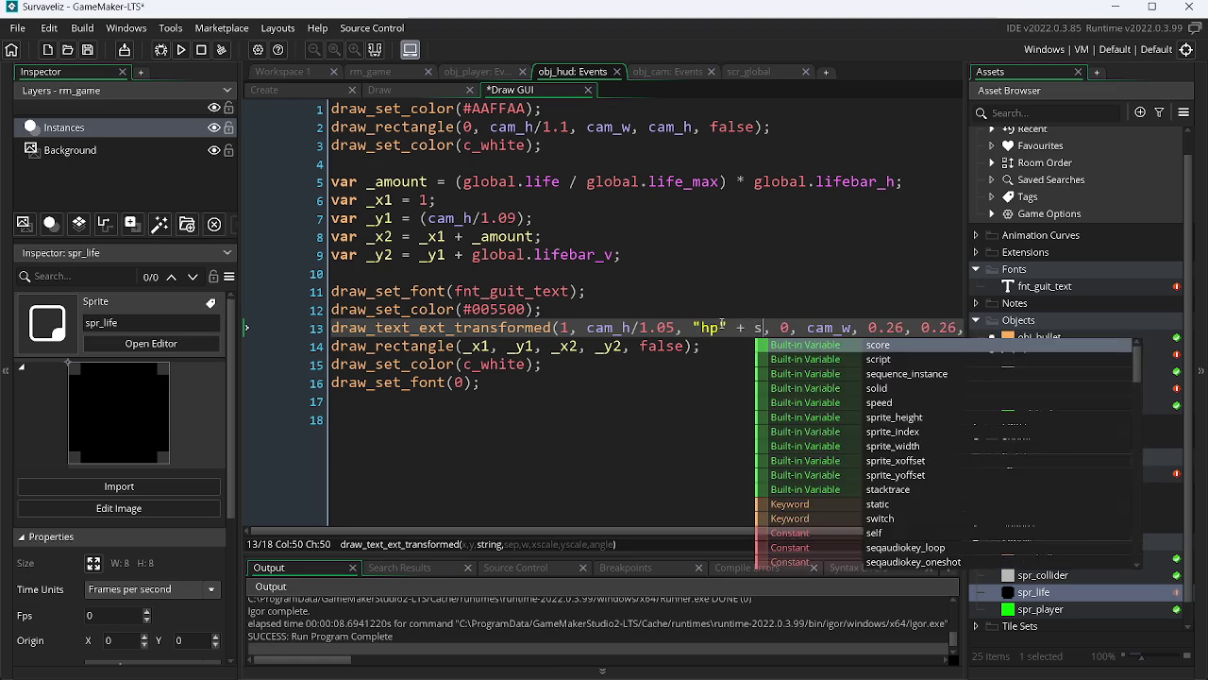
{"action": "type", "text": "ri"}
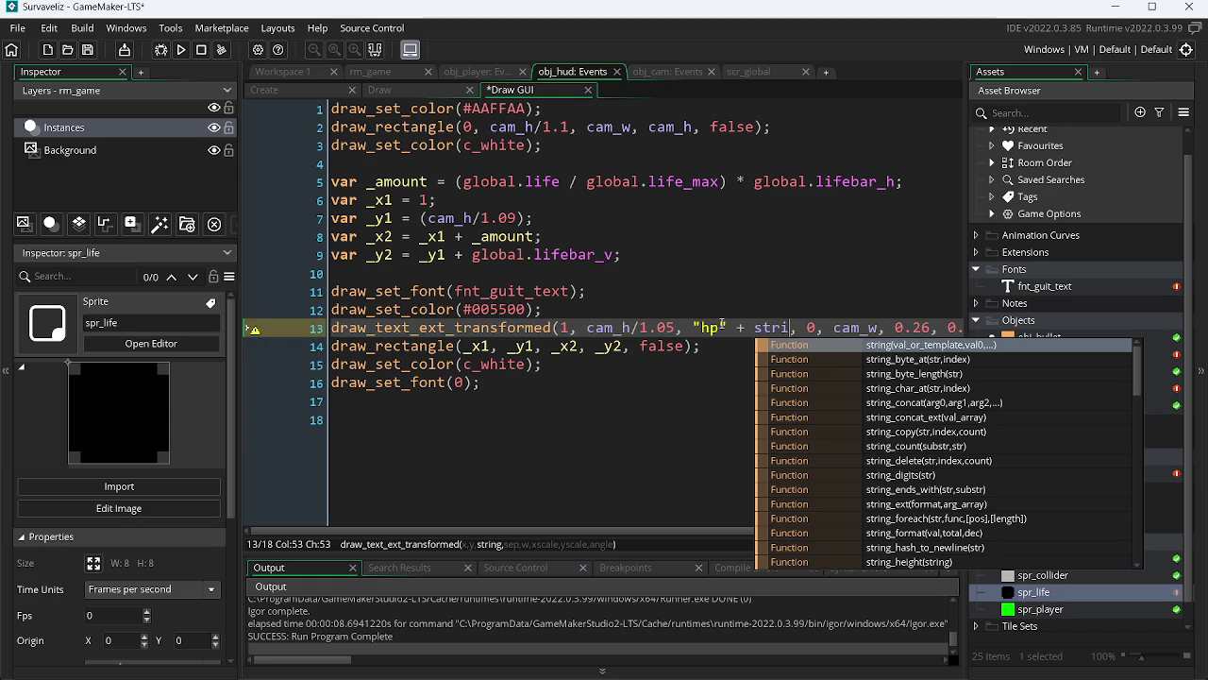
{"action": "key", "text": "Return"}
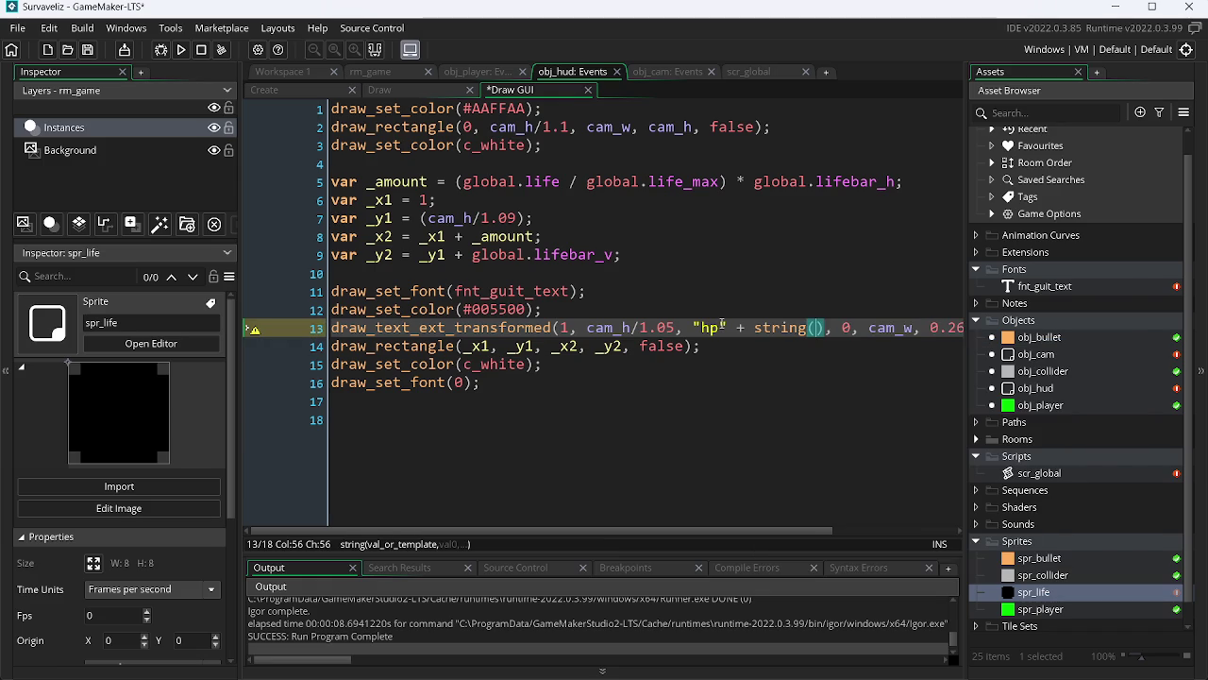
{"action": "type", "text": "glo"}
{"action": "key", "text": "Return"}
{"action": "type", "text": "."}
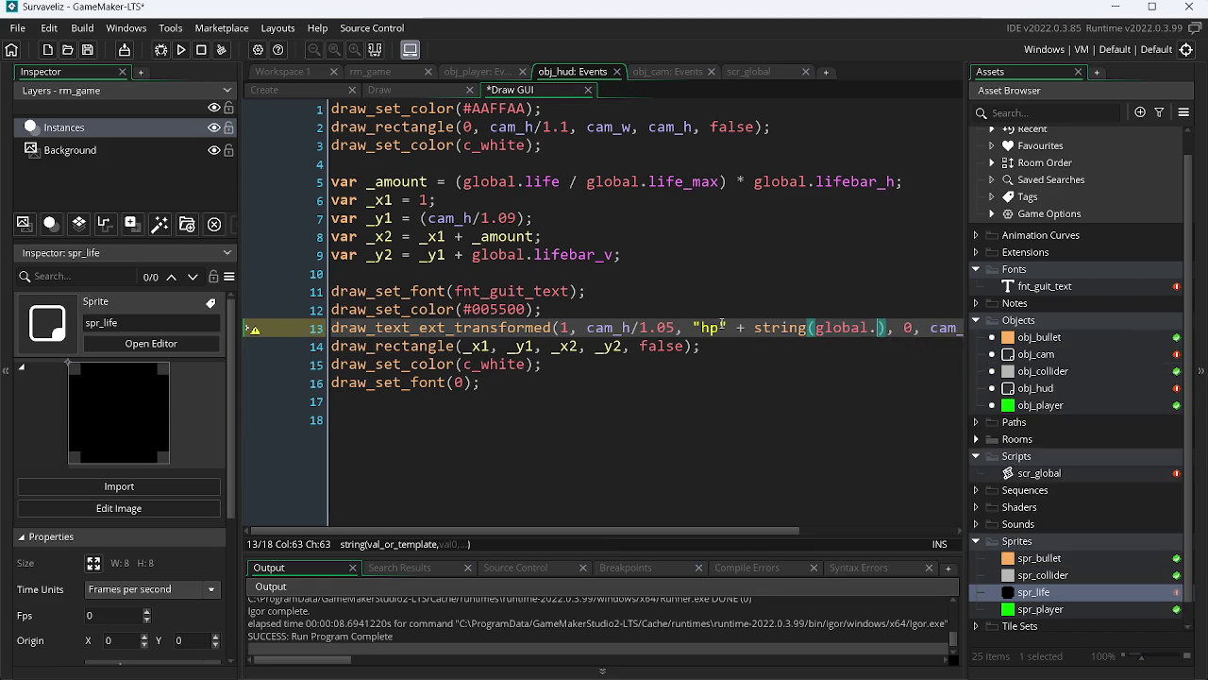
{"action": "type", "text": "l"}
{"action": "key", "text": "Return"}
{"action": "key", "text": "F5"}
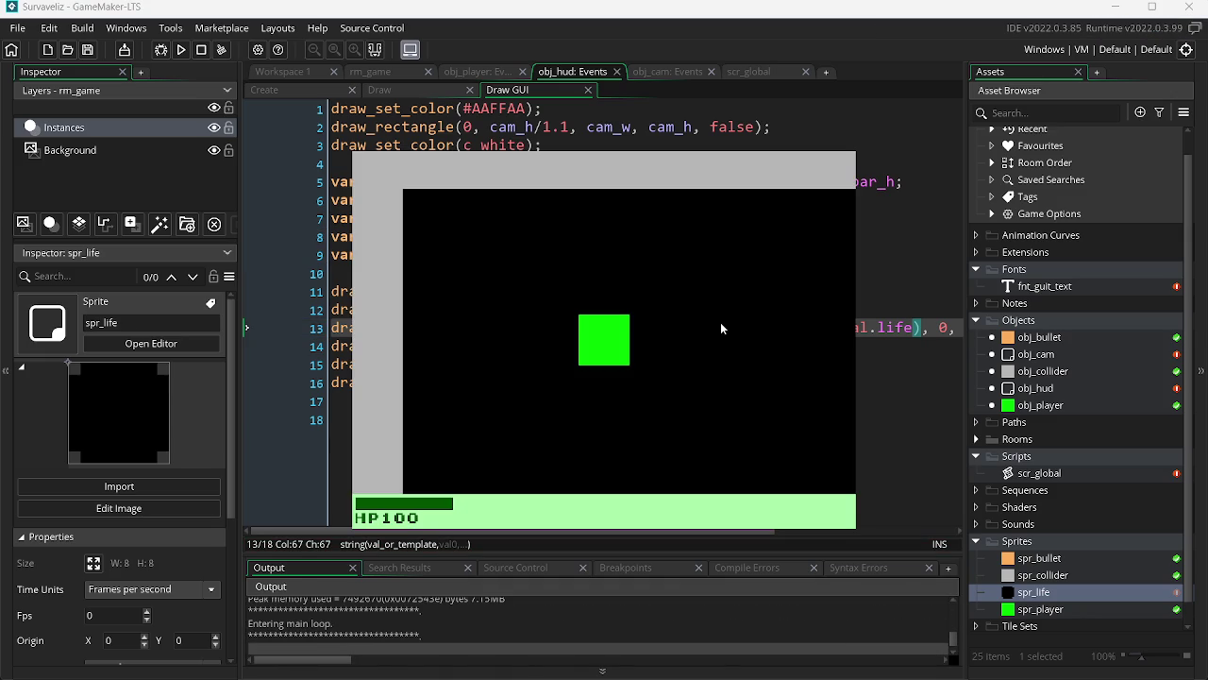
{"action": "key", "text": "alt+Tab"}
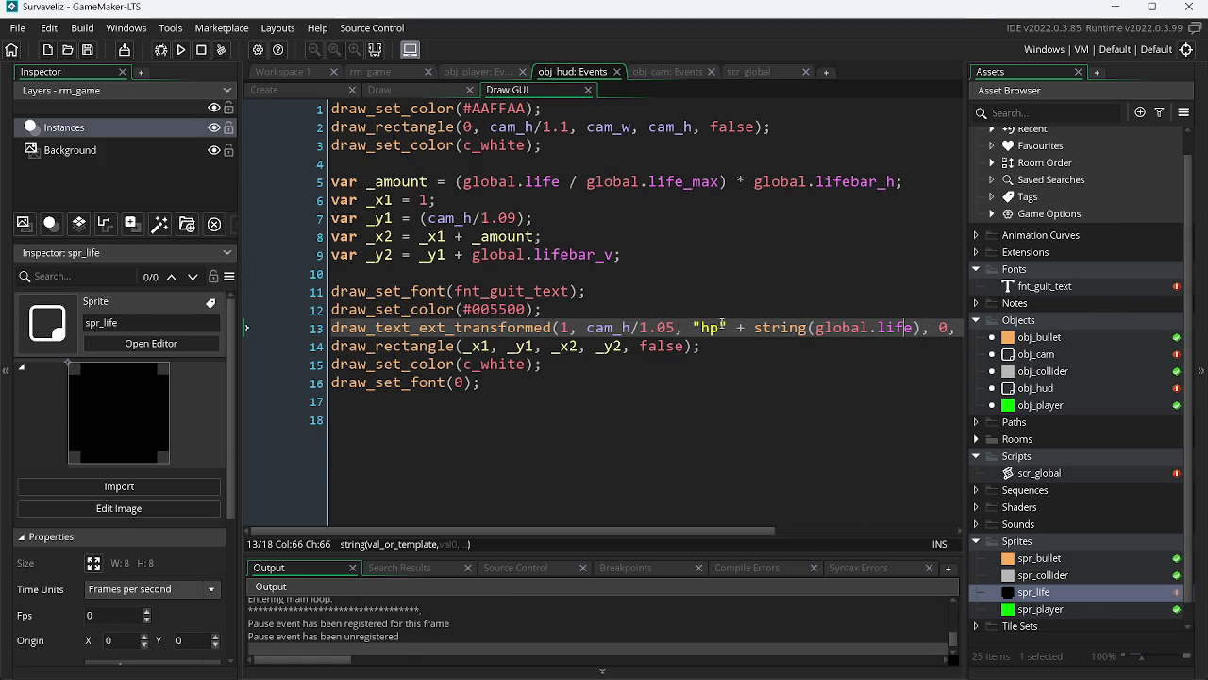
Change the label to "hp/" plus the life value and test-run, firing a bullet in-game
{"action": "key", "text": "ctrl+Left"}
{"action": "key", "text": "ctrl+Left"}
{"action": "left_click", "coordinate": [722, 327]}
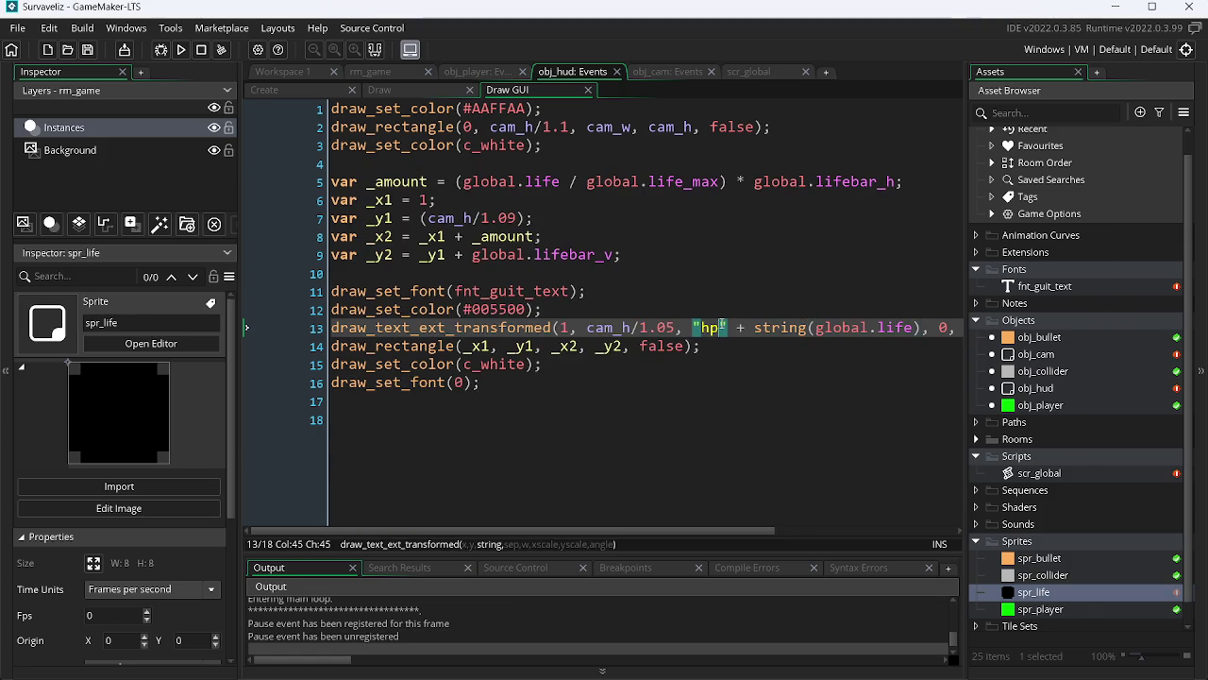
{"action": "type", "text": "/"}
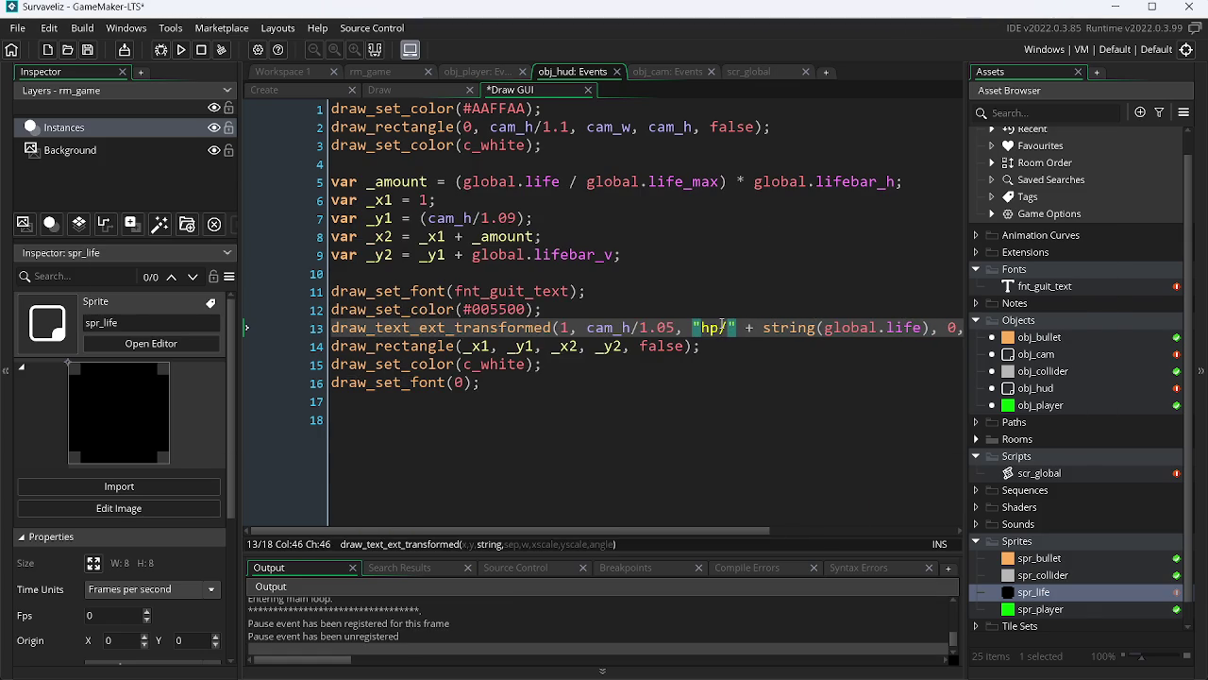
{"action": "key", "text": "F5"}
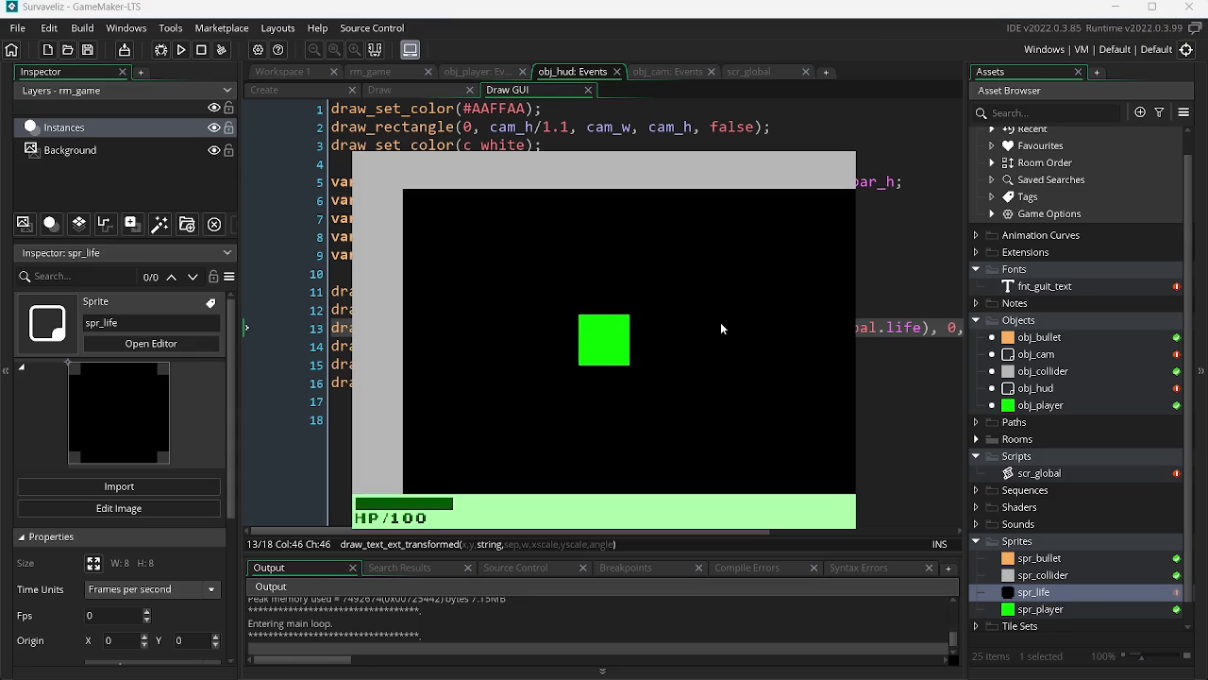
{"action": "key", "text": "Escape"}
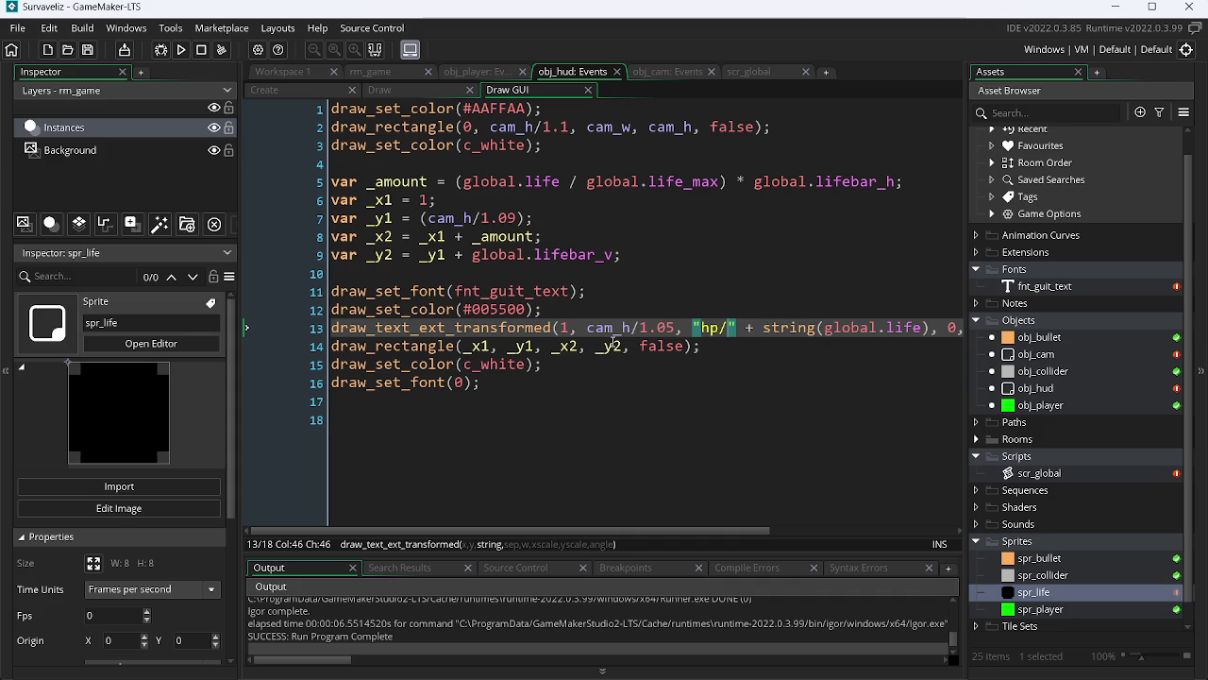
{"action": "left_click", "coordinate": [677, 327]}
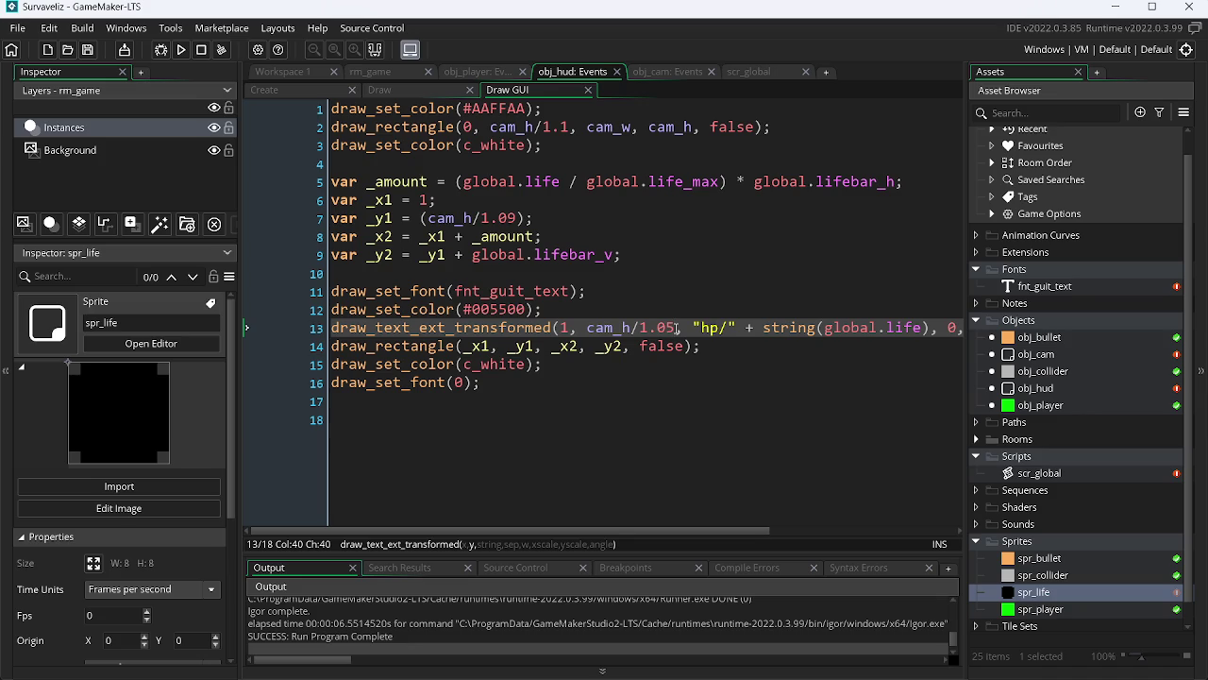
{"action": "key", "text": "F5"}
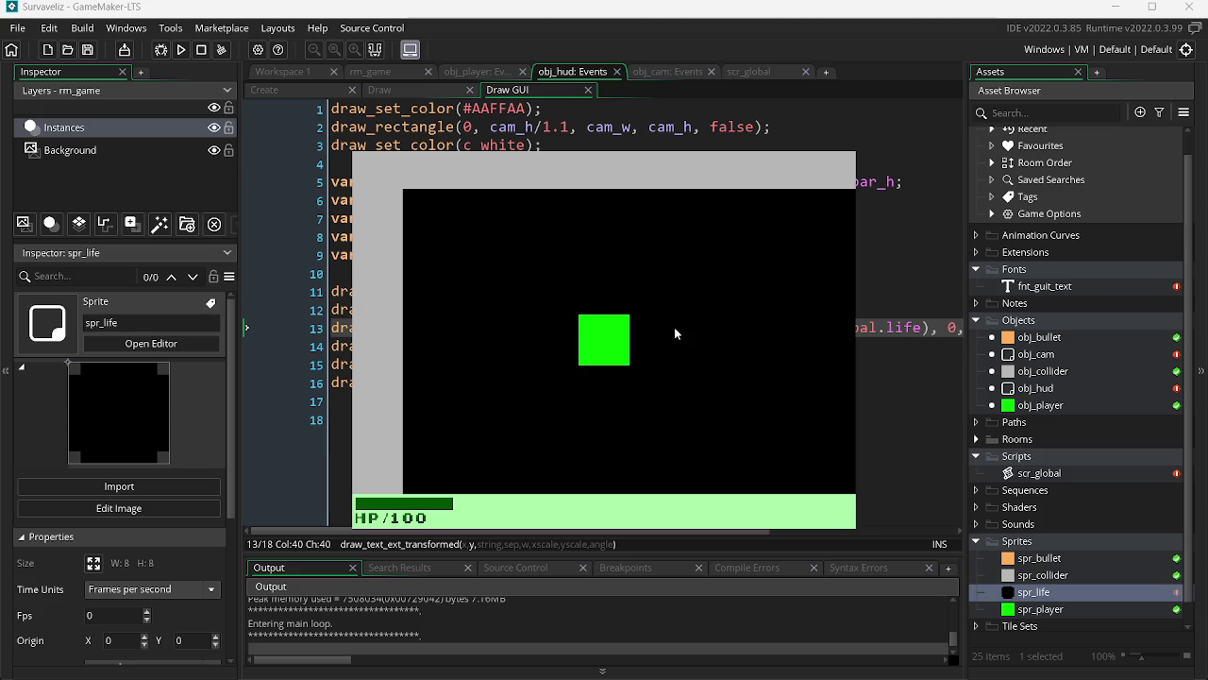
{"action": "left_click", "coordinate": [388, 521]}
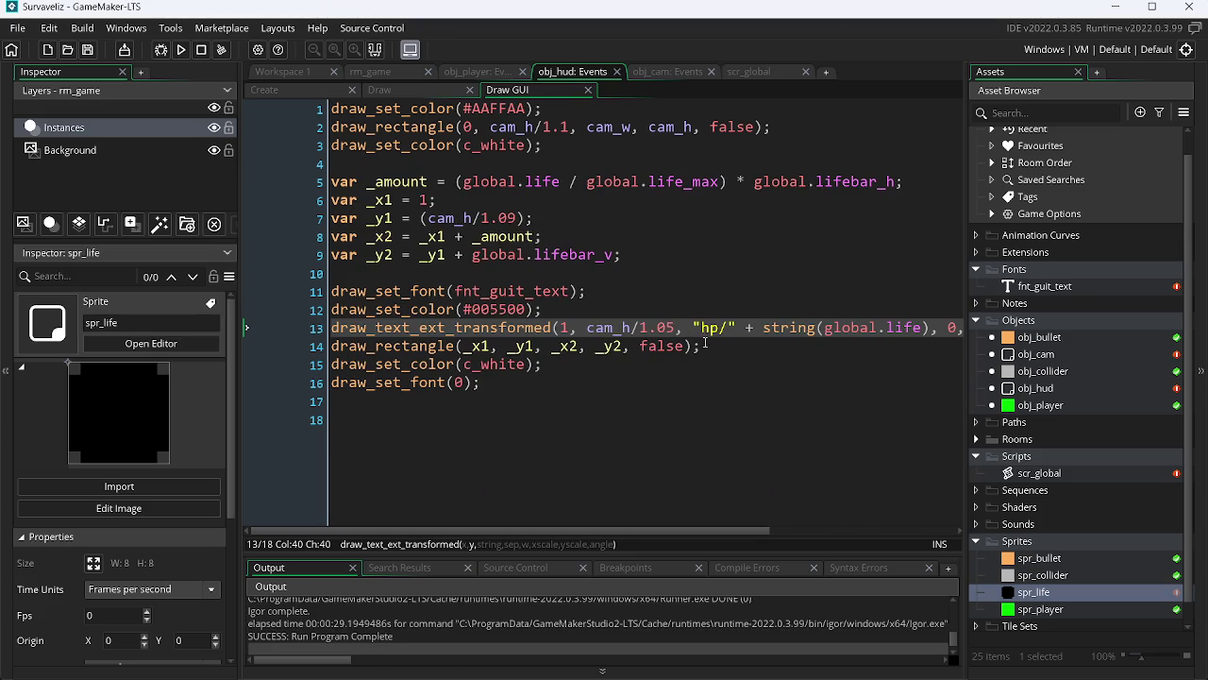
Replace the slash in "hp/" with a colon, confirm HP: 100 in-game, then return to Chrome
{"action": "left_click", "coordinate": [730, 327]}
{"action": "key", "text": "BackSpace"}
{"action": "type", "text": ":"}
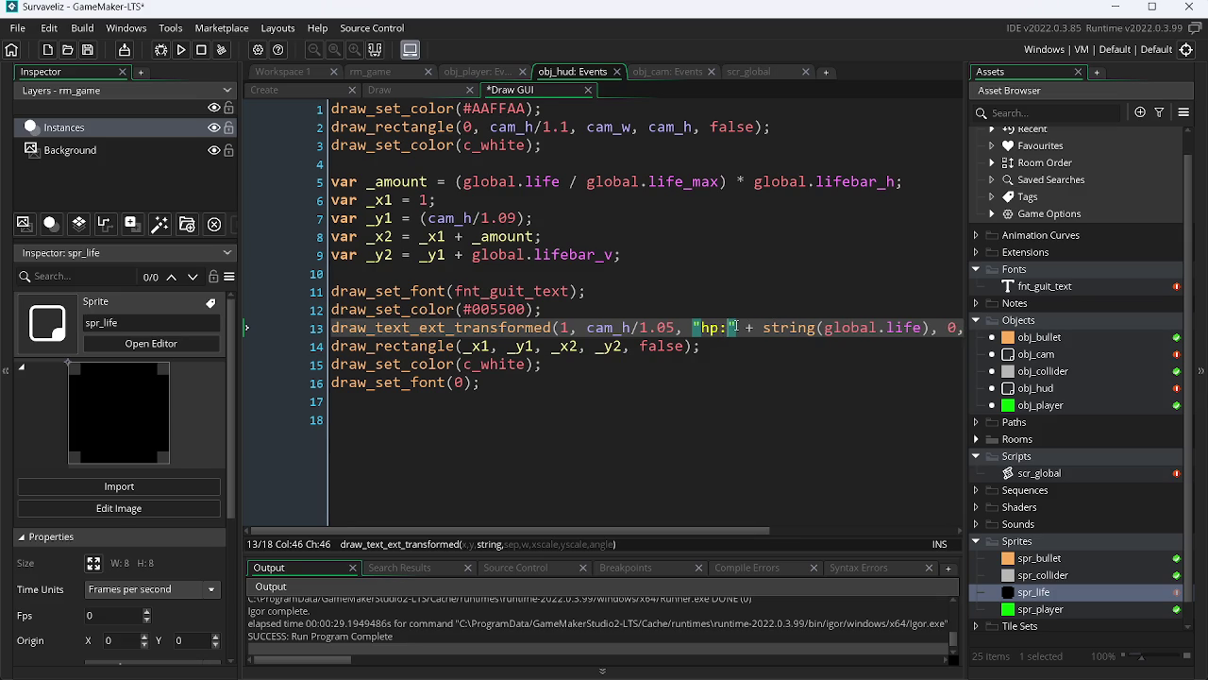
{"action": "key", "text": "F5"}
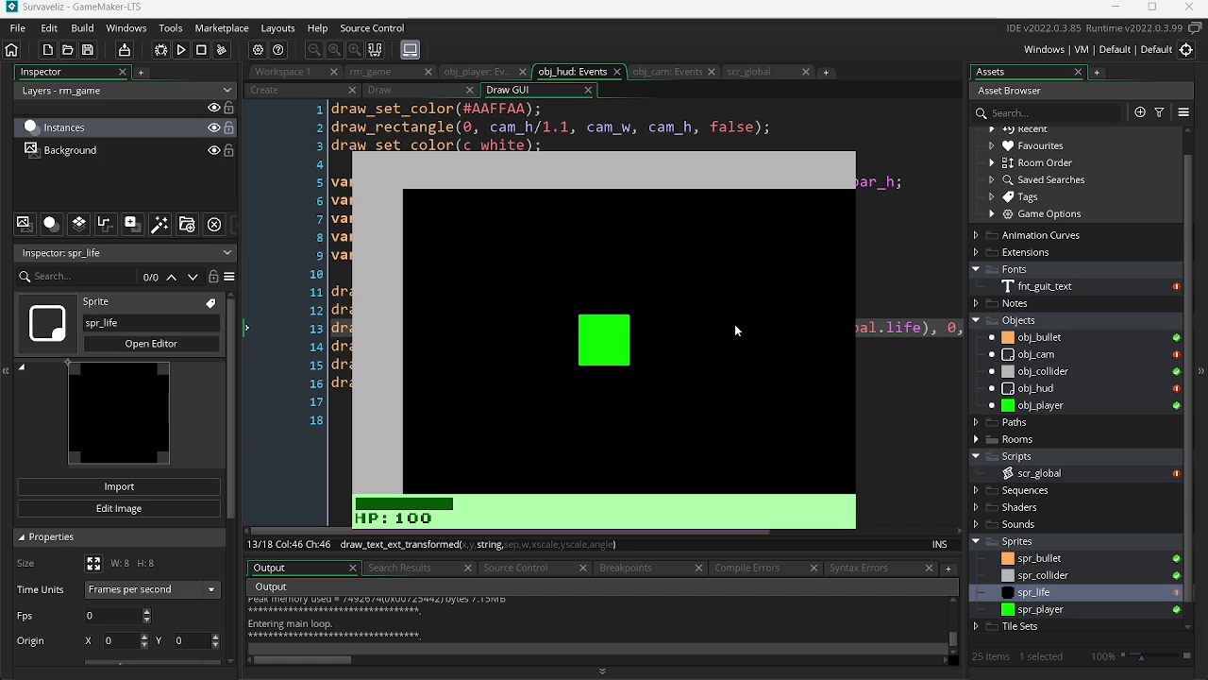
{"action": "key", "text": "alt+F4"}
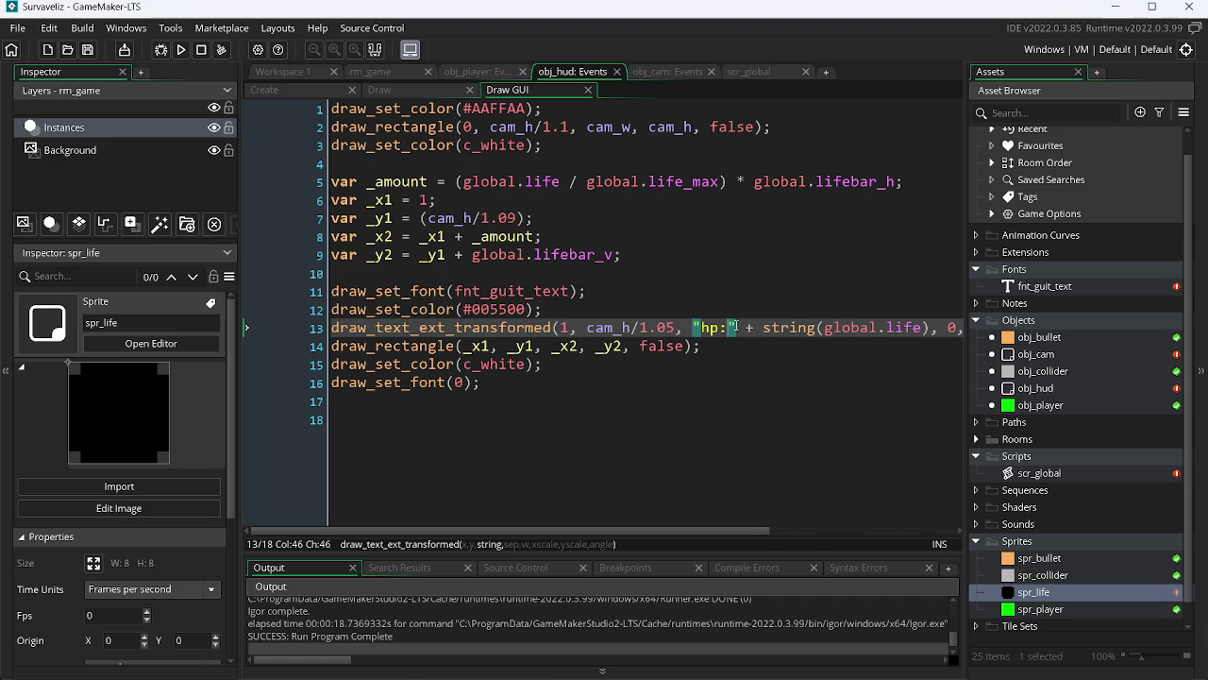
{"action": "key", "text": "alt+Tab"}
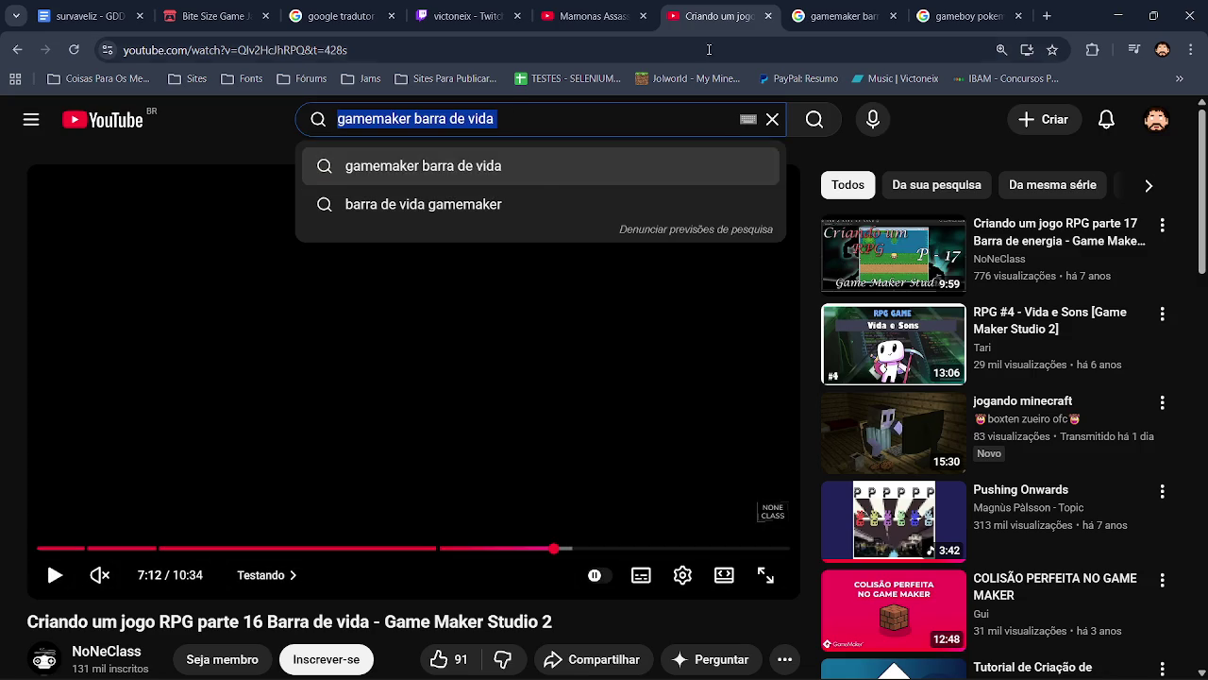
In the Pokemon Red search tab, change the query to 'gameboy games' and search
{"action": "left_click", "coordinate": [963, 16]}
{"action": "left_click_drag", "start_coordinate": [300, 137], "coordinate": [220, 133]}
{"action": "key", "text": "BackSpace"}
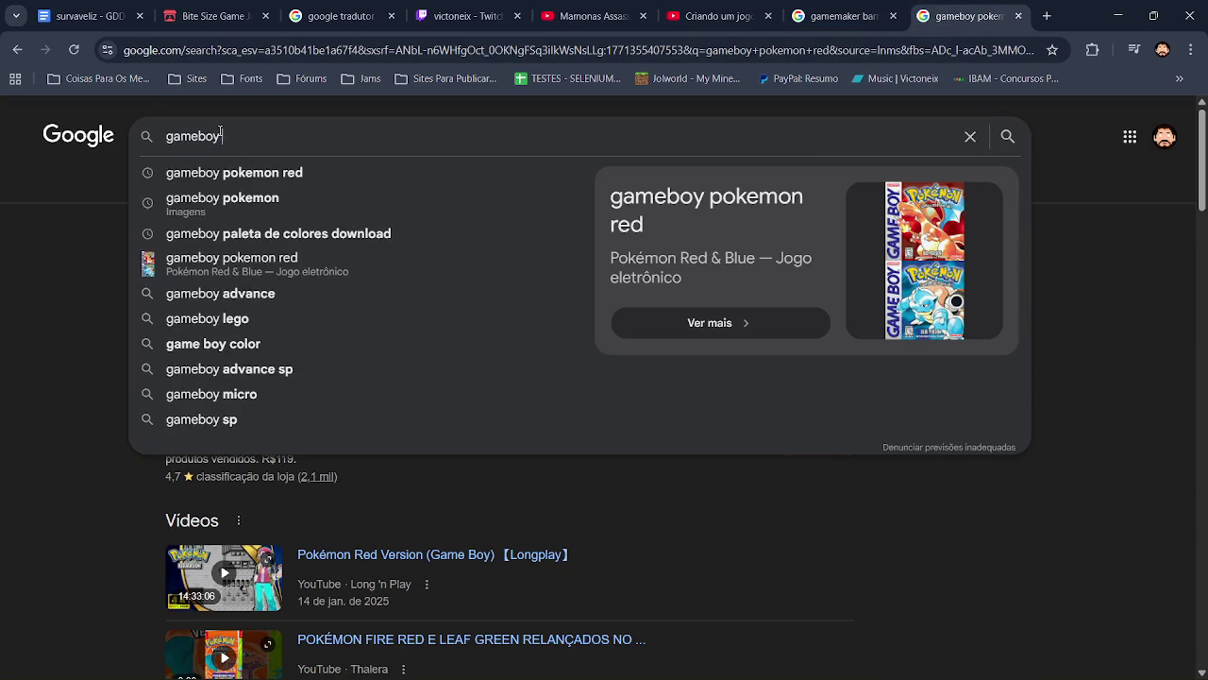
{"action": "type", "text": " games"}
{"action": "key", "text": "Return"}
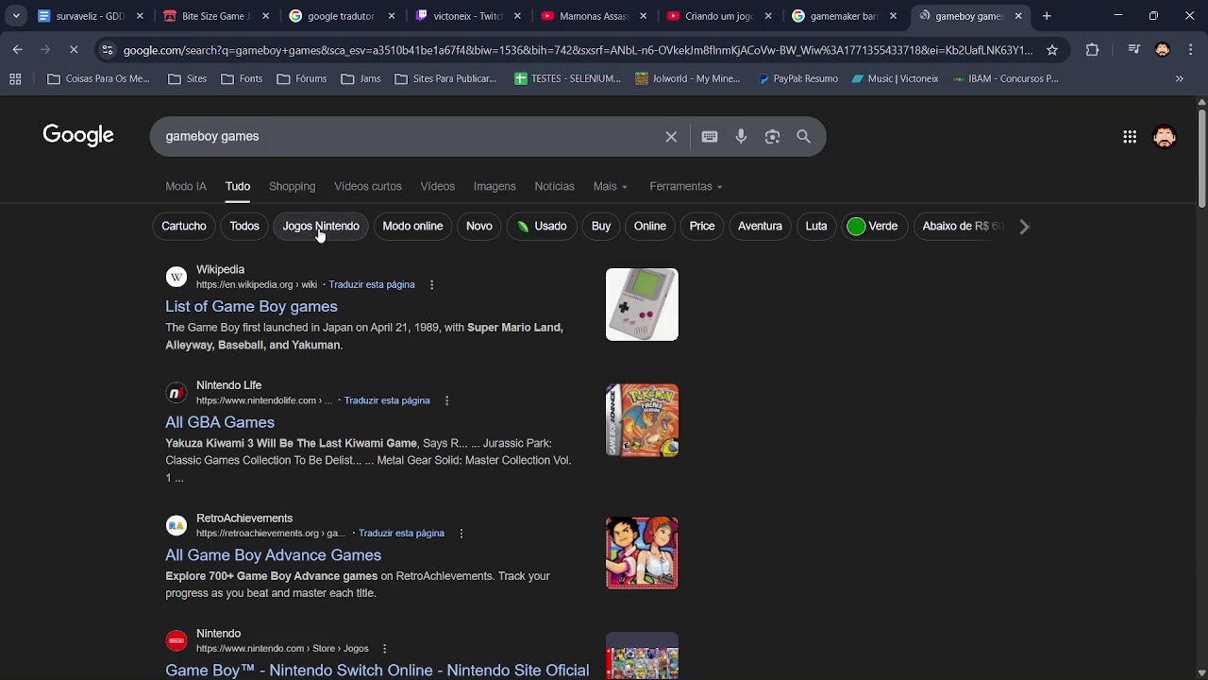
Browse image results, then switch to Vídeos and open IGN's 'The 16 Best Game Boy Games of All Time'
{"action": "left_click", "coordinate": [495, 186]}
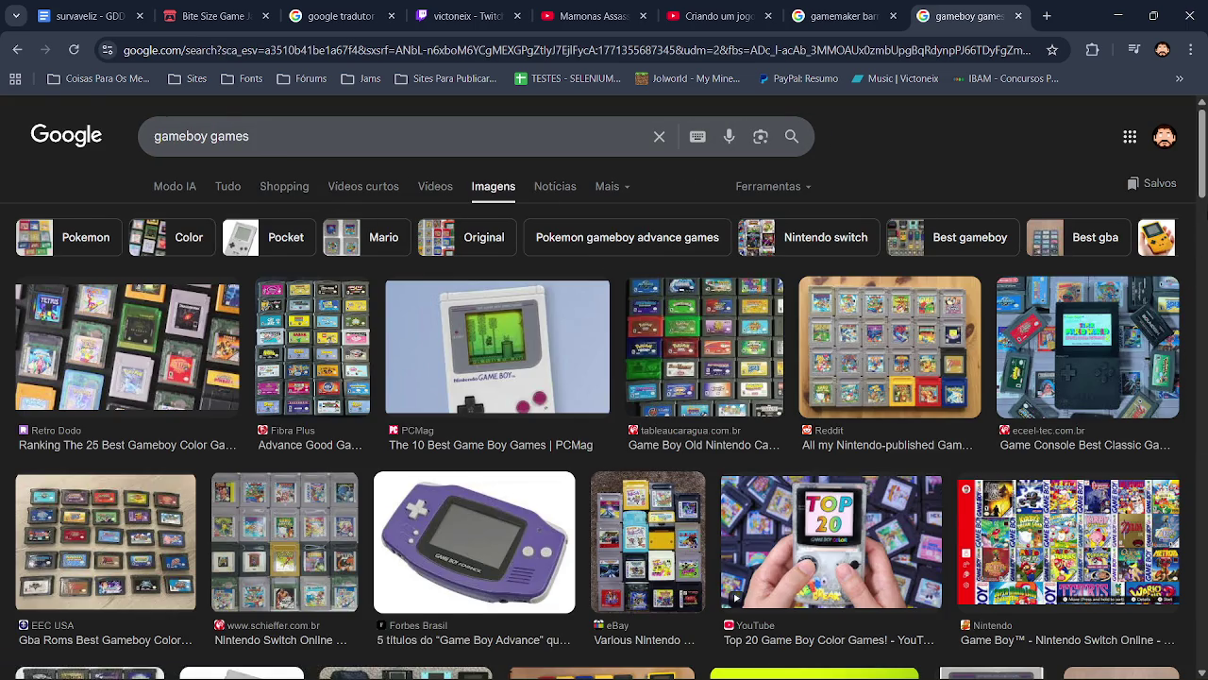
{"action": "scroll", "coordinate": [867, 366], "scroll_direction": "down", "scroll_amount": 6}
{"action": "scroll", "coordinate": [604, 408], "scroll_direction": "down", "scroll_amount": 10}
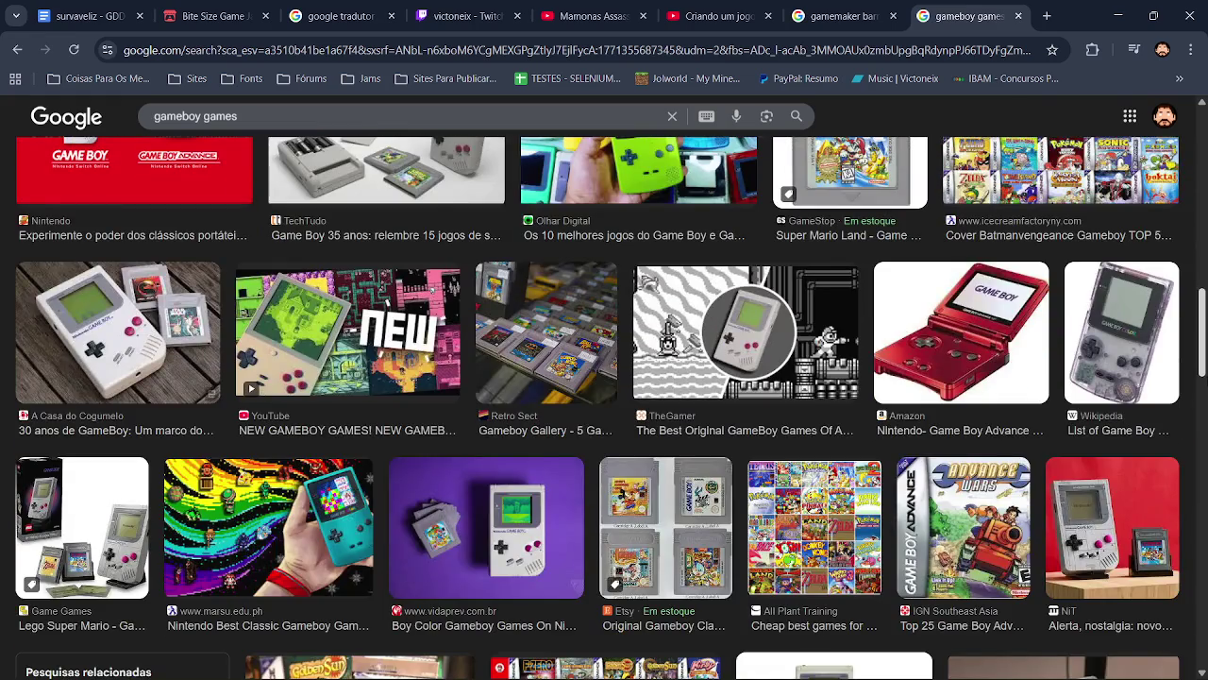
{"action": "scroll", "coordinate": [604, 378], "scroll_direction": "up", "scroll_amount": 15}
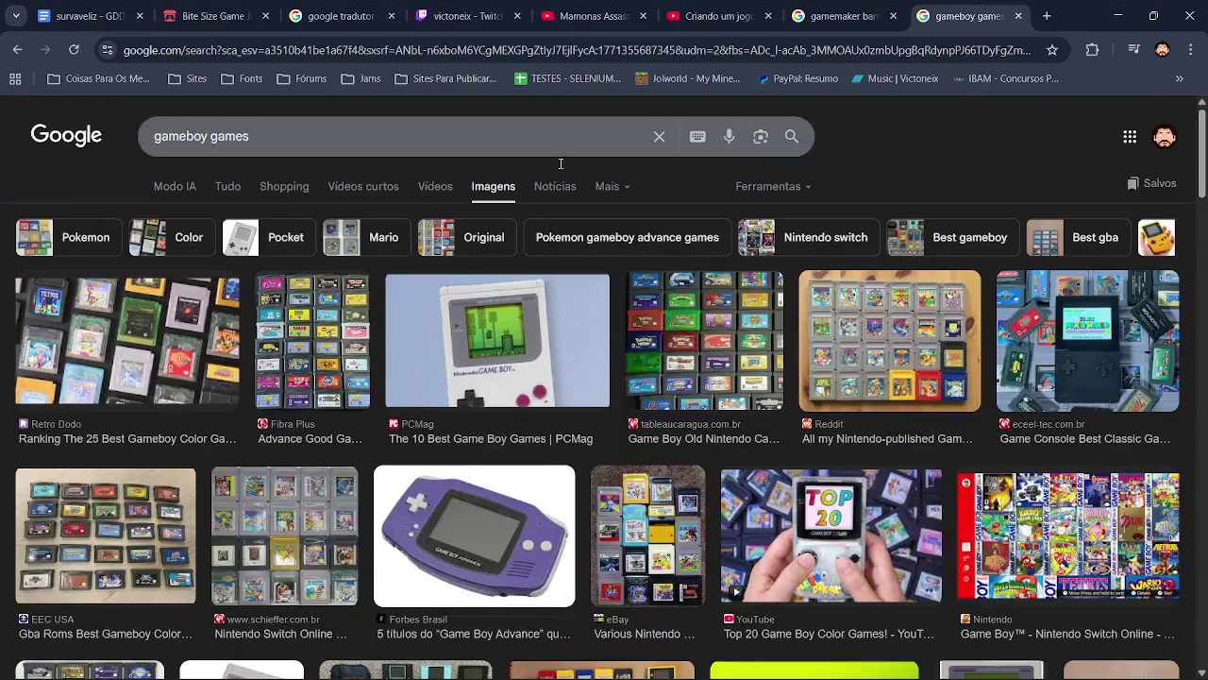
{"action": "left_click", "coordinate": [238, 188]}
{"action": "left_click", "coordinate": [453, 188]}
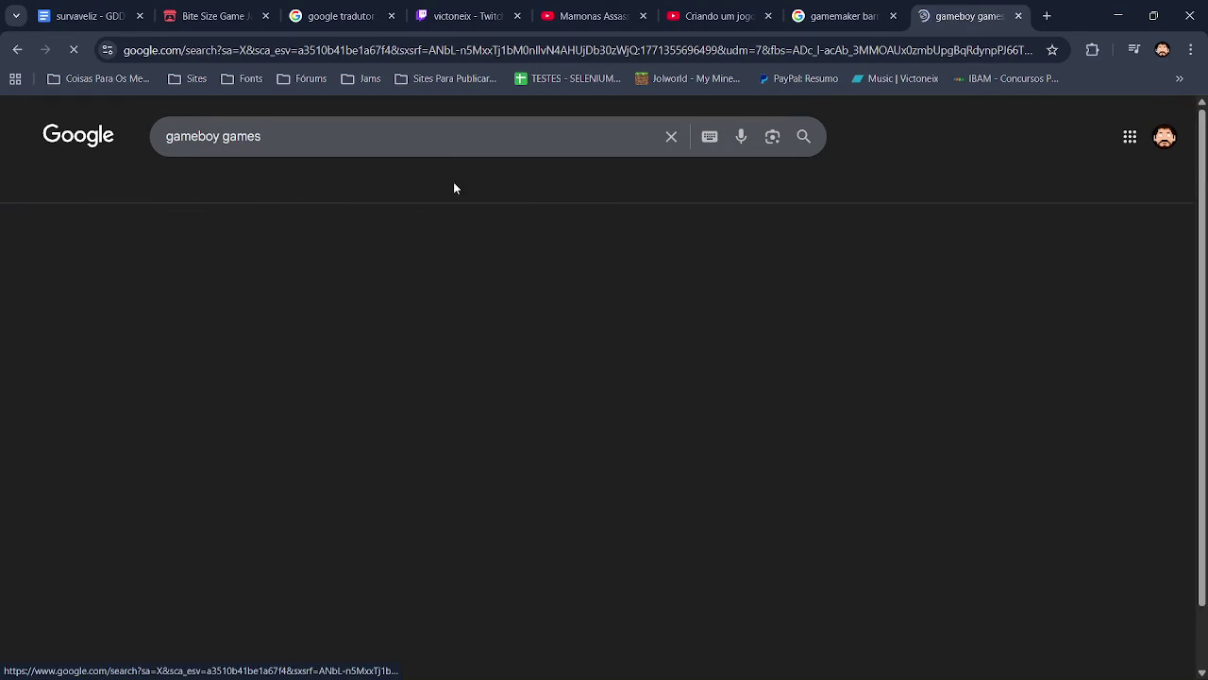
{"action": "left_click", "coordinate": [250, 477]}
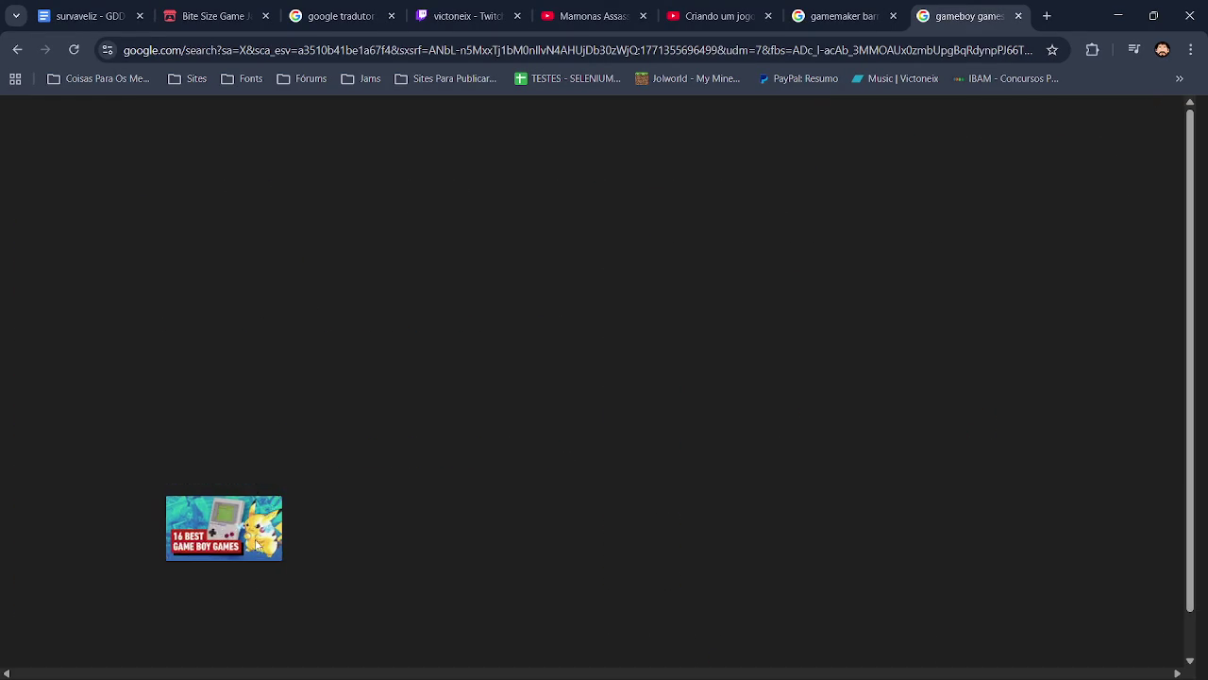
{"action": "scroll", "coordinate": [1170, 211], "scroll_direction": "down", "scroll_amount": 1}
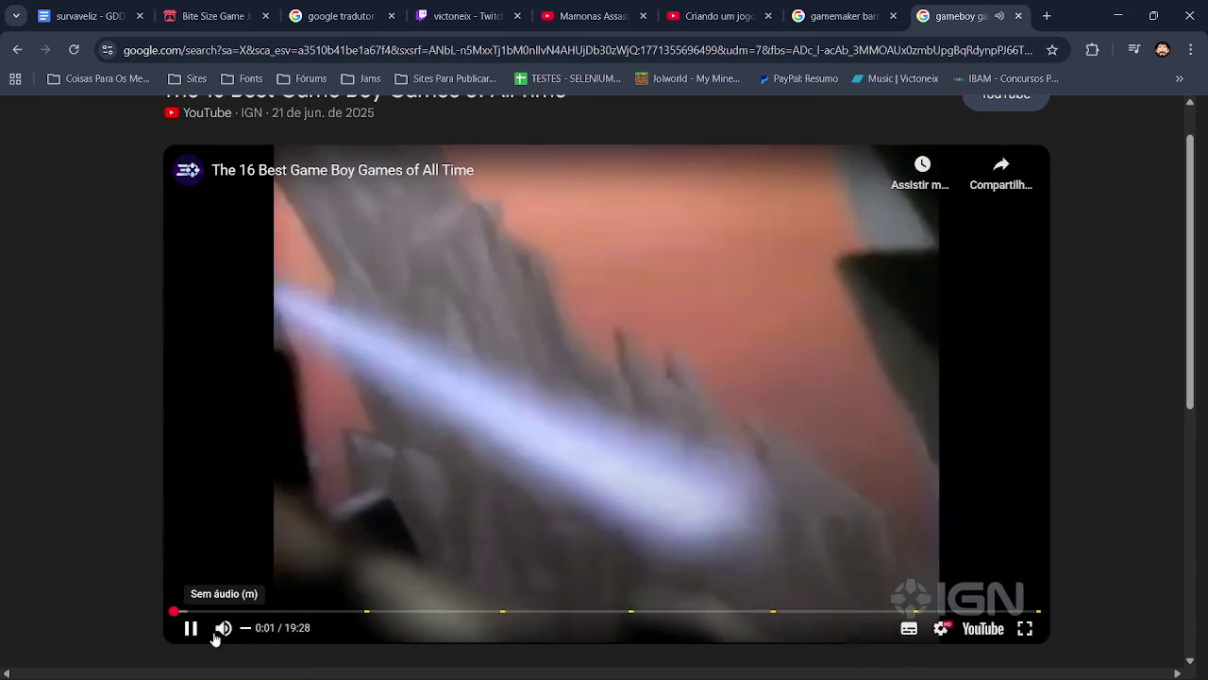
Mute the video and seek ahead to the gameplay around 2:50
{"action": "left_click", "coordinate": [217, 631]}
{"action": "left_click", "coordinate": [268, 612]}
{"action": "left_click", "coordinate": [289, 610]}
{"action": "left_click_drag", "start_coordinate": [289, 611], "coordinate": [291, 609]}
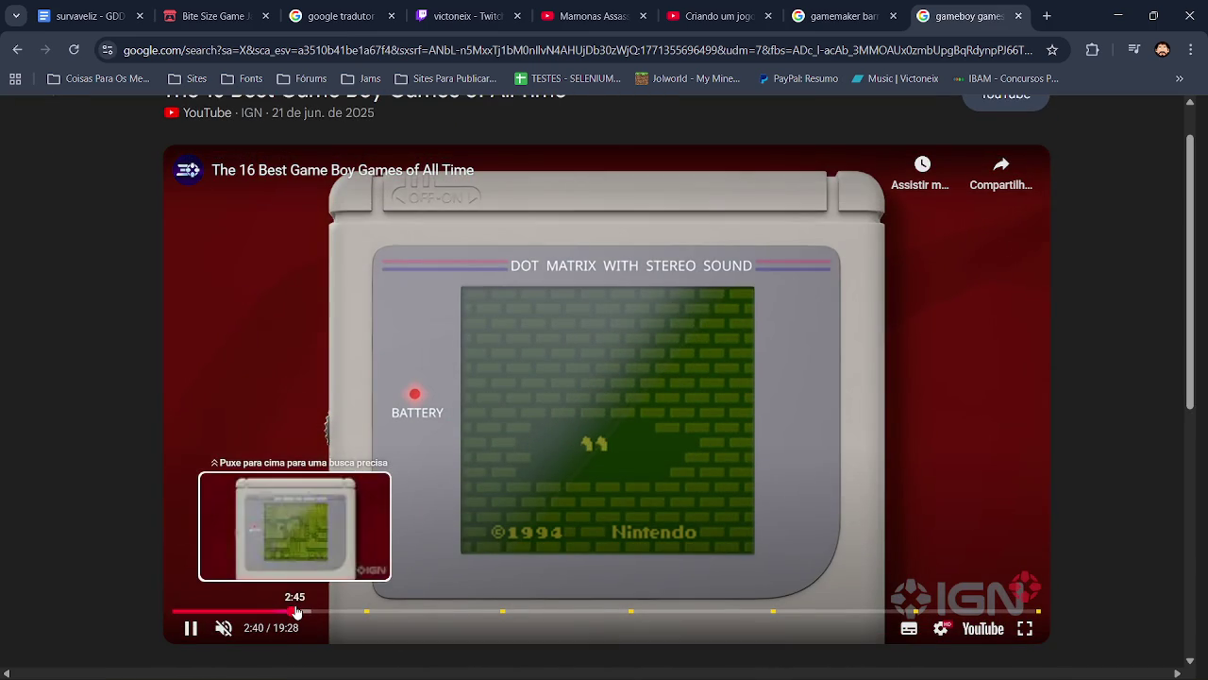
{"action": "left_click", "coordinate": [302, 612]}
{"action": "left_click", "coordinate": [300, 612]}
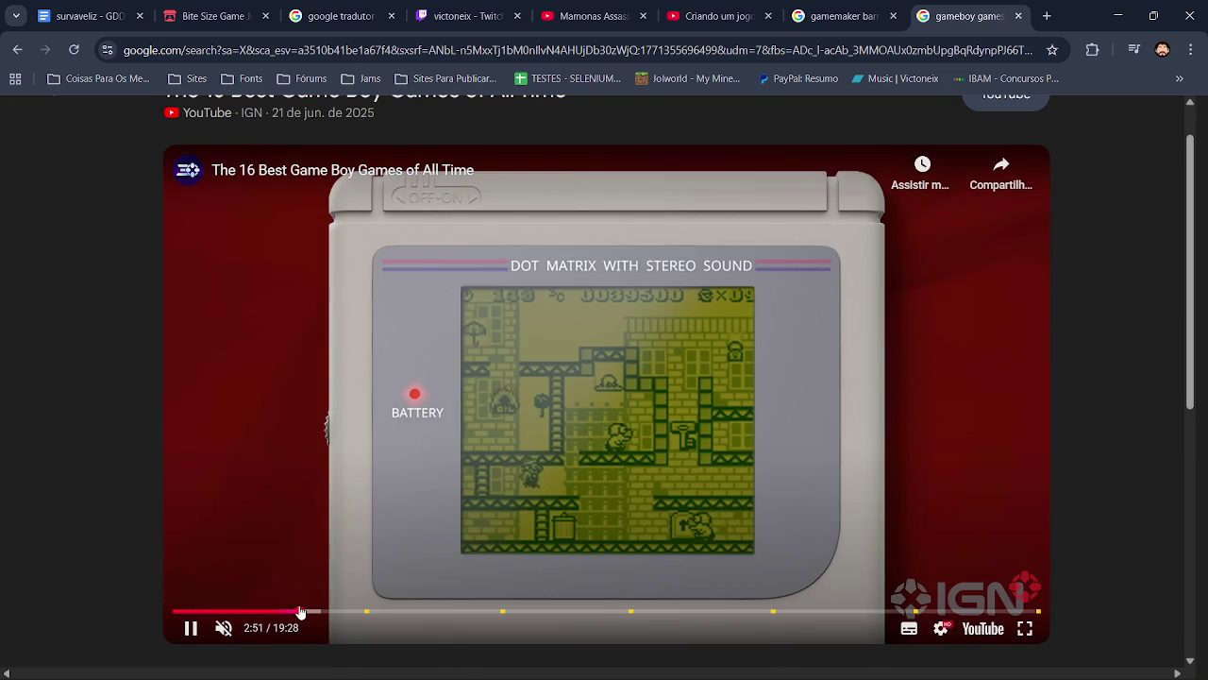
Pause, close the Mais vídeos panel, and skip through the video to the Kirby scene at 5:34
{"action": "left_click", "coordinate": [356, 459]}
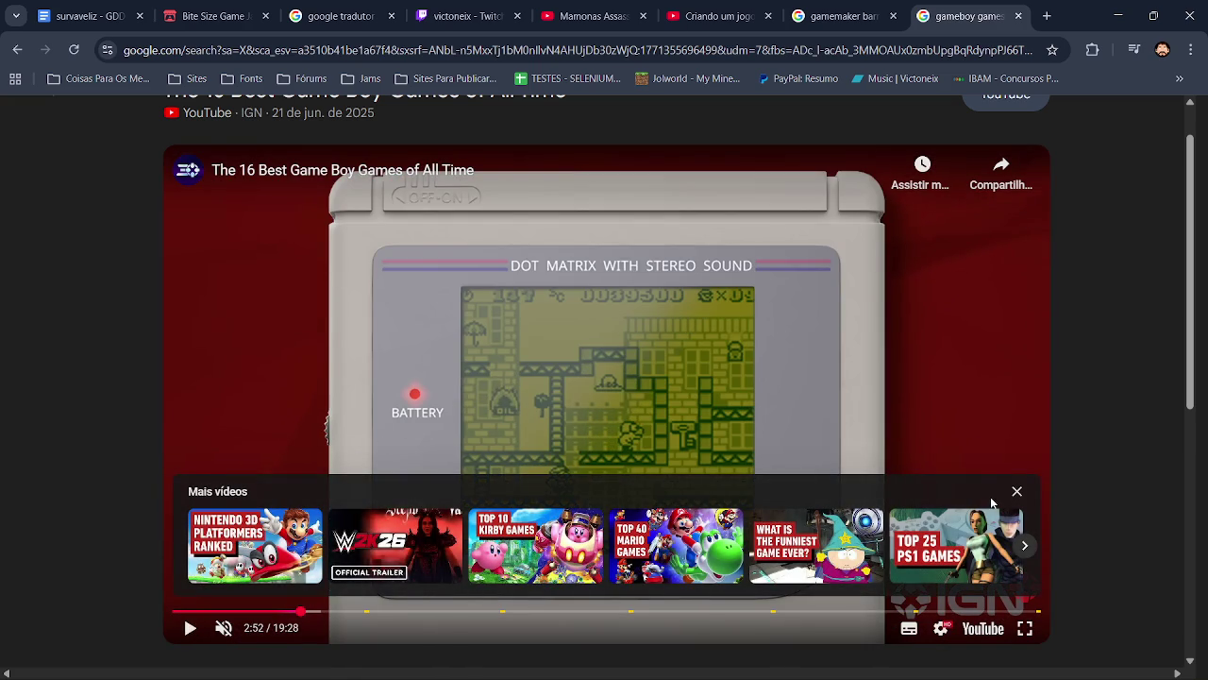
{"action": "left_click", "coordinate": [1016, 492]}
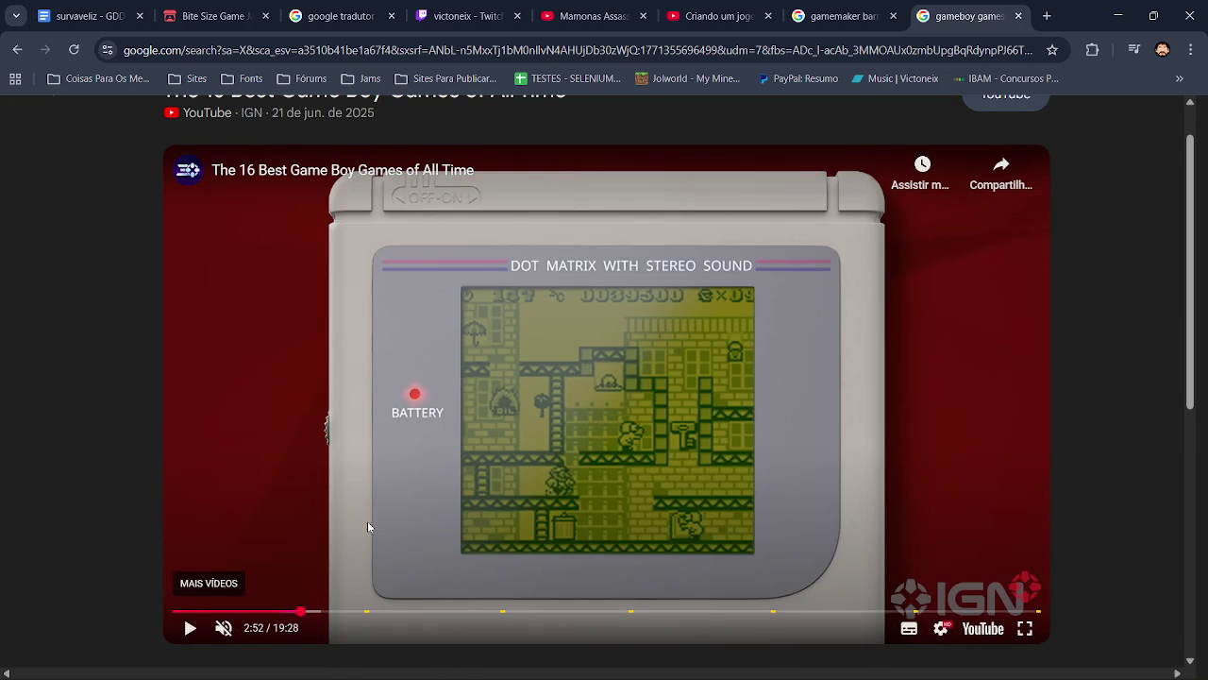
{"action": "left_click", "coordinate": [331, 612]}
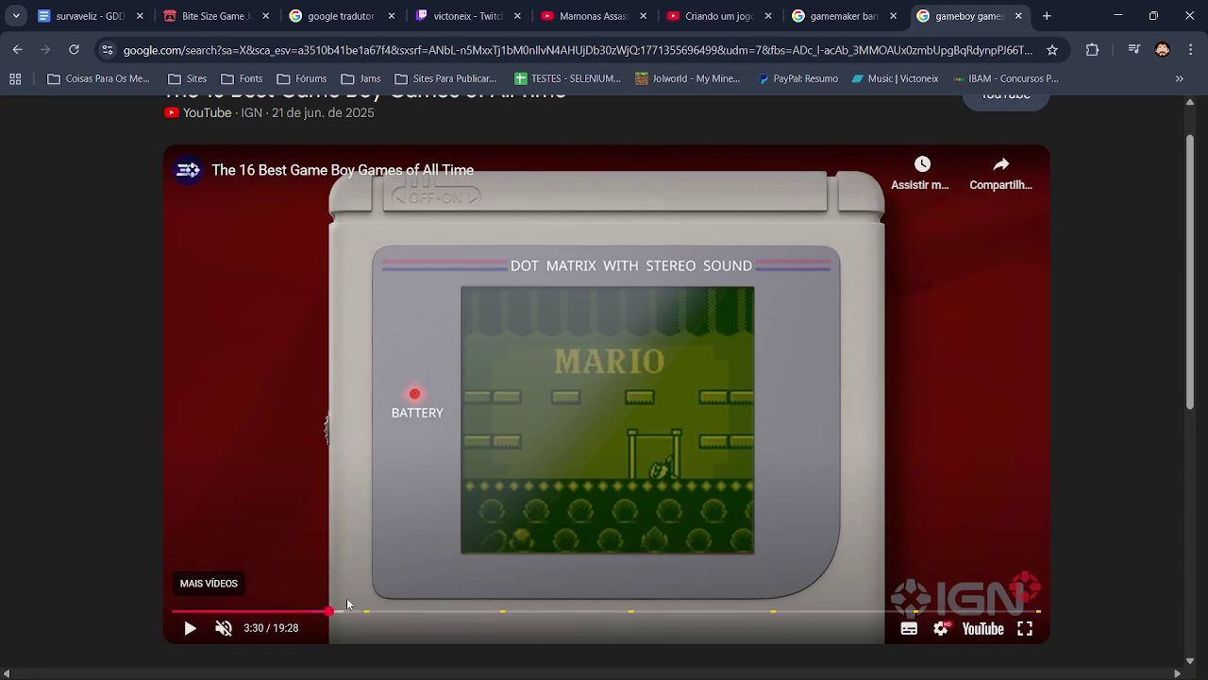
{"action": "left_click", "coordinate": [349, 612]}
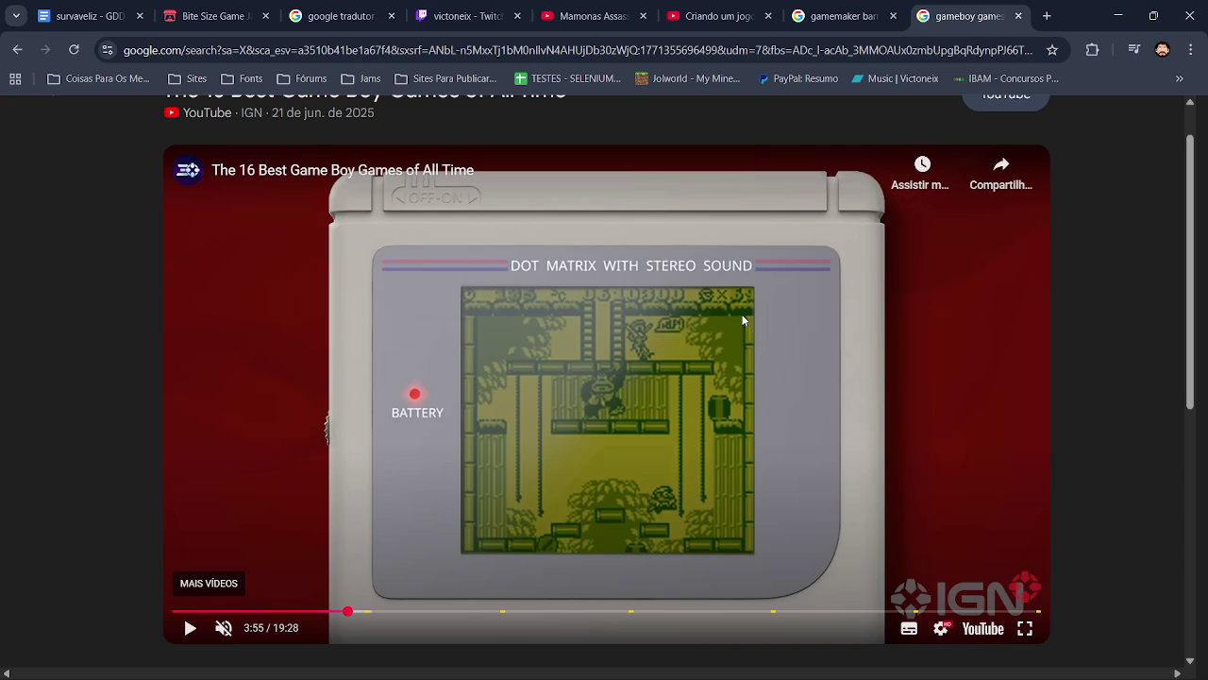
{"action": "left_click", "coordinate": [374, 613]}
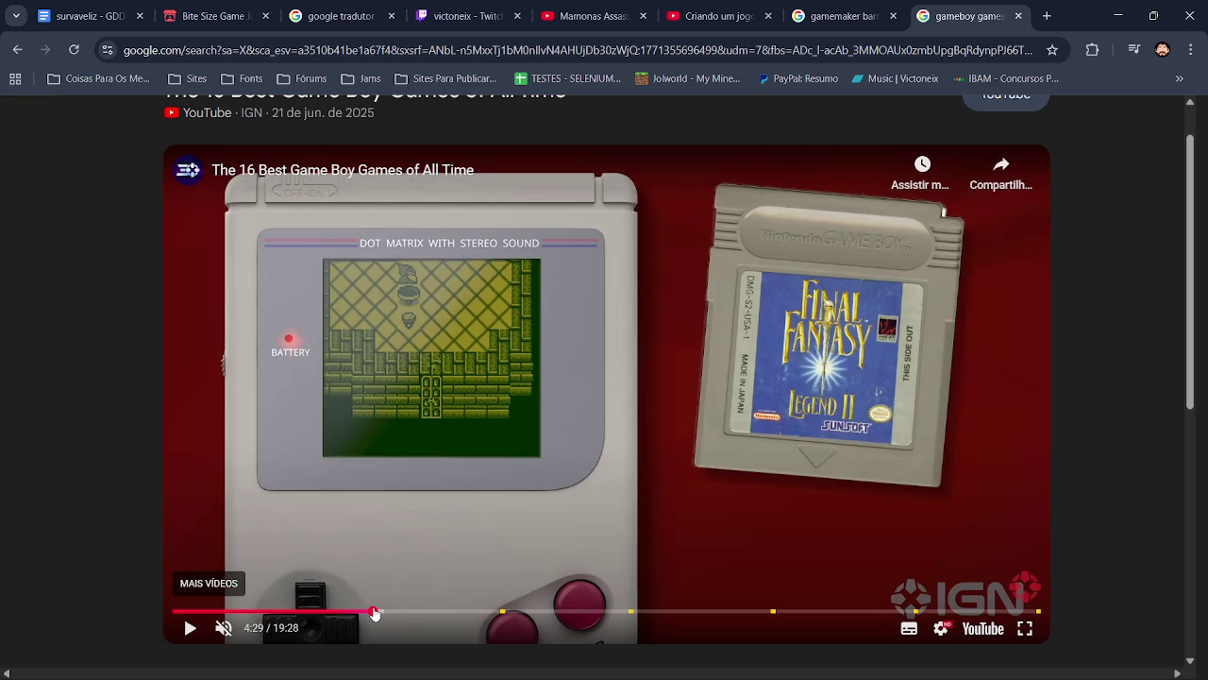
{"action": "left_click", "coordinate": [384, 611]}
{"action": "left_click", "coordinate": [421, 611]}
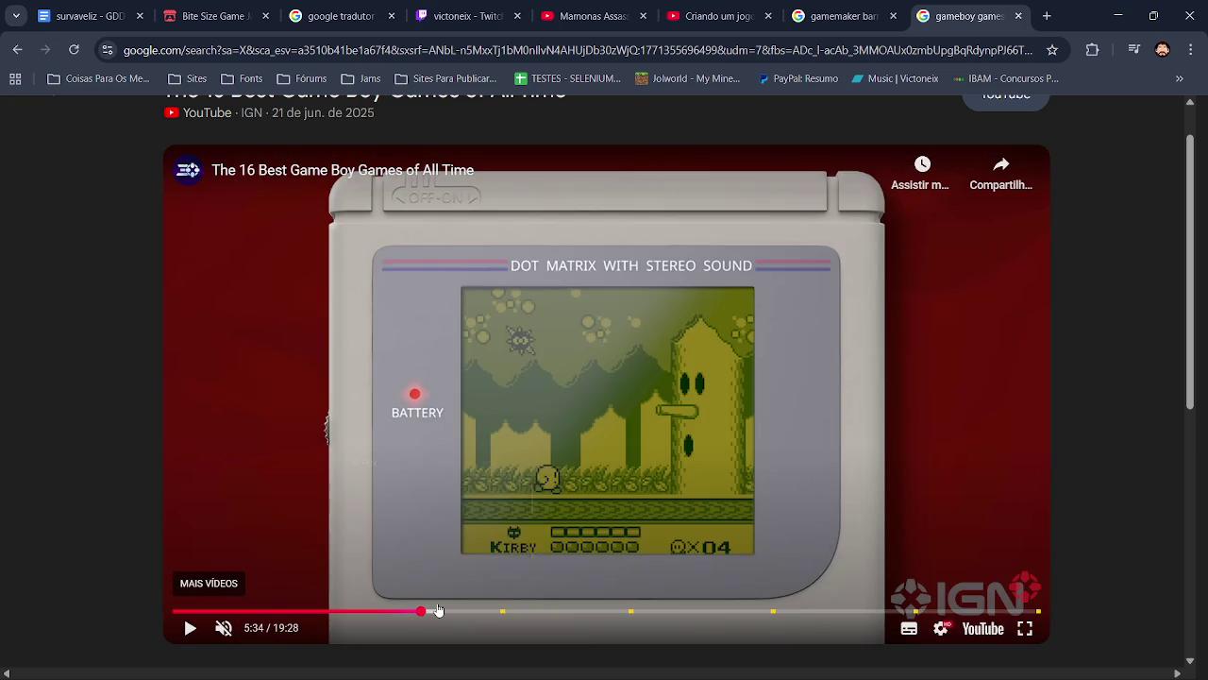